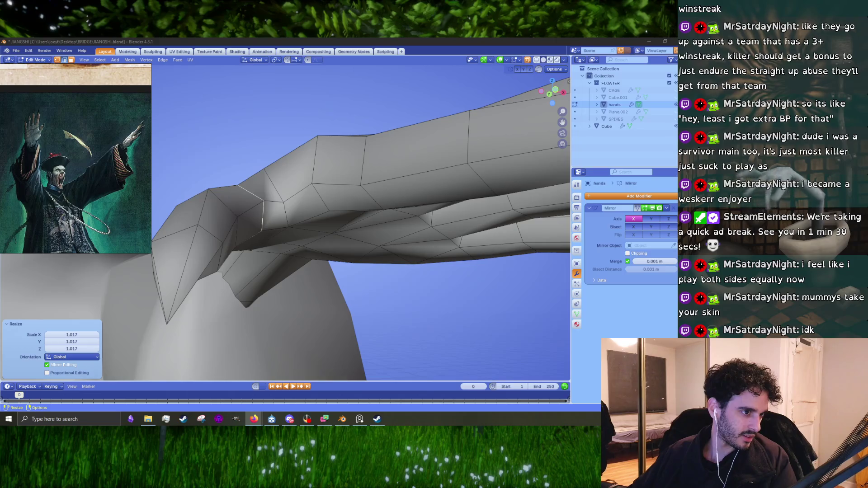
# - Switch from Blender to the Firefox window with the Google results for the mummy question
pyautogui.hotkey('alt', 'Tab')
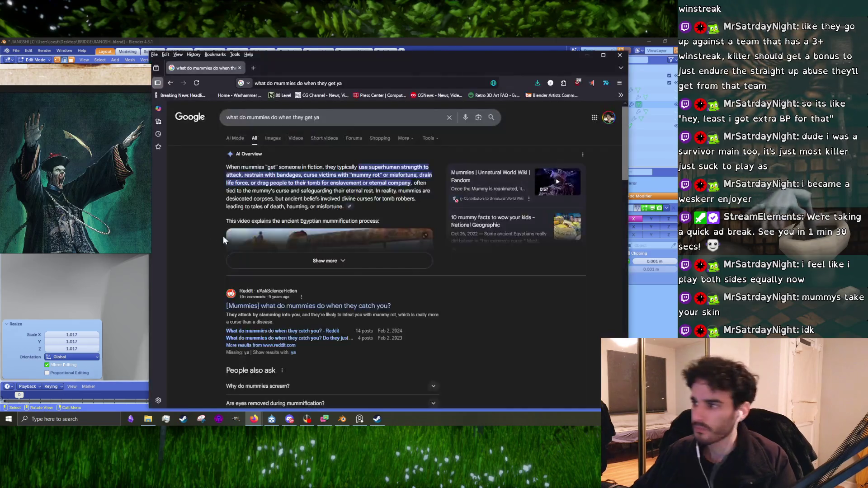
# - Expand the AI Overview, then open the Reddit thread '[Mummies] what do mummies do when they catch you?'
pyautogui.click(370, 260)
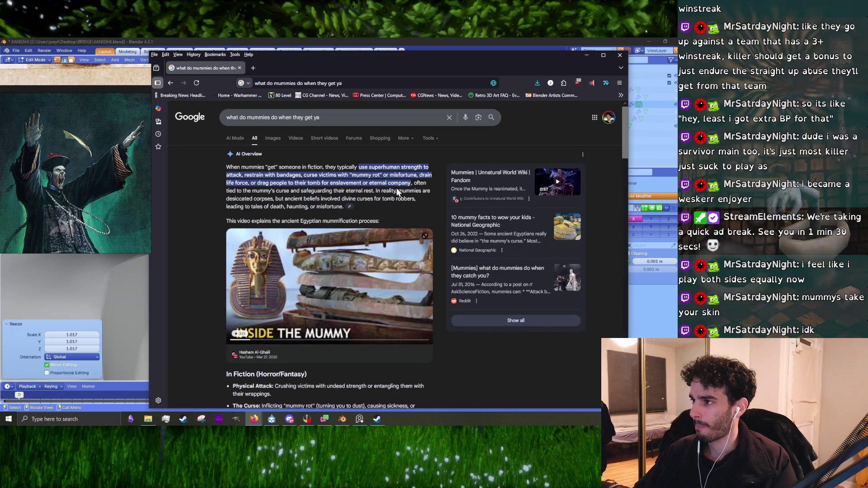
pyautogui.scroll(-10, 399, 190)
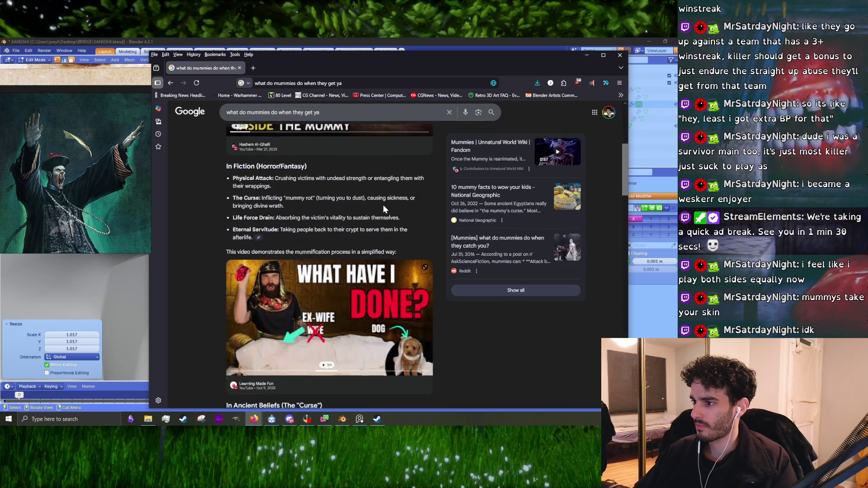
pyautogui.scroll(-2, 383, 208)
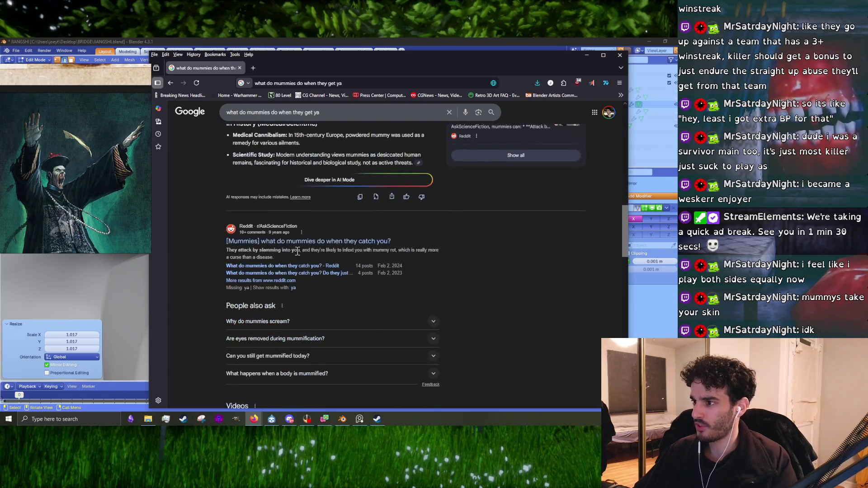
pyautogui.click(283, 250)
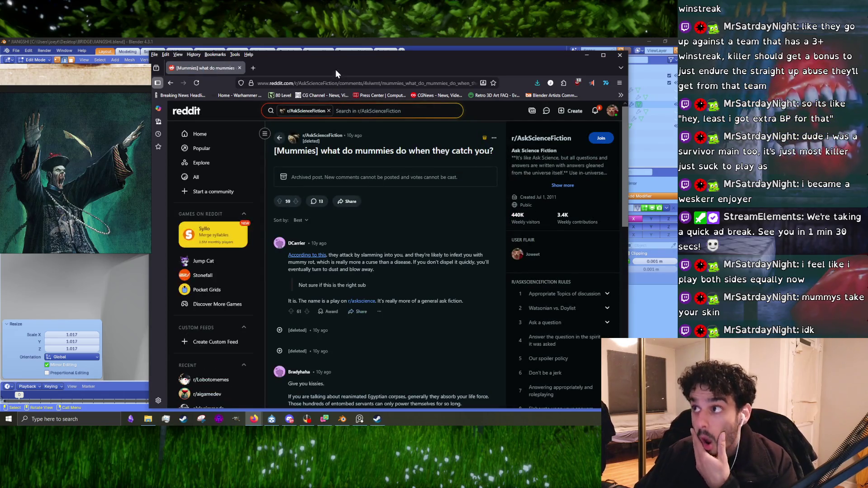
pyautogui.moveTo(333, 68); pyautogui.dragTo(316, 61)
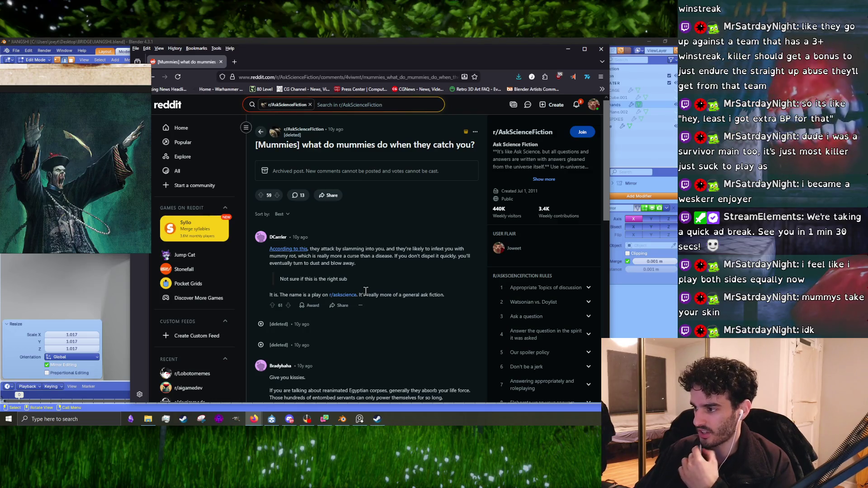
pyautogui.scroll(-2, 365, 291)
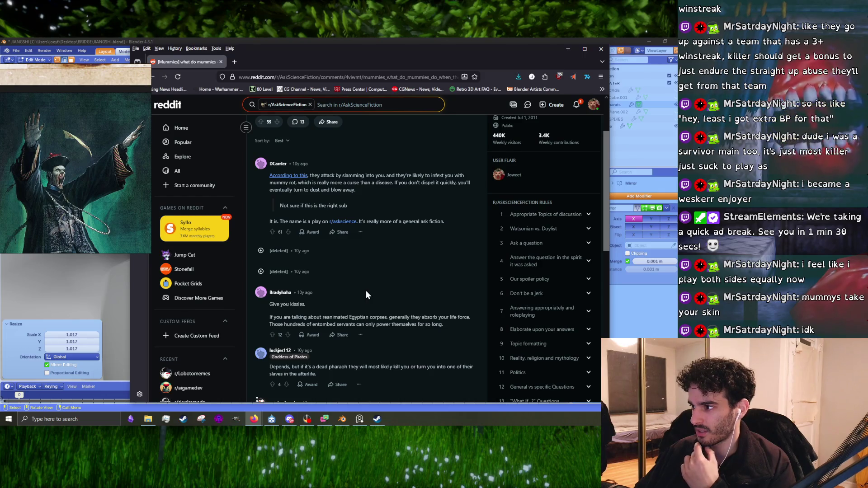
pyautogui.scroll(-3, 366, 294)
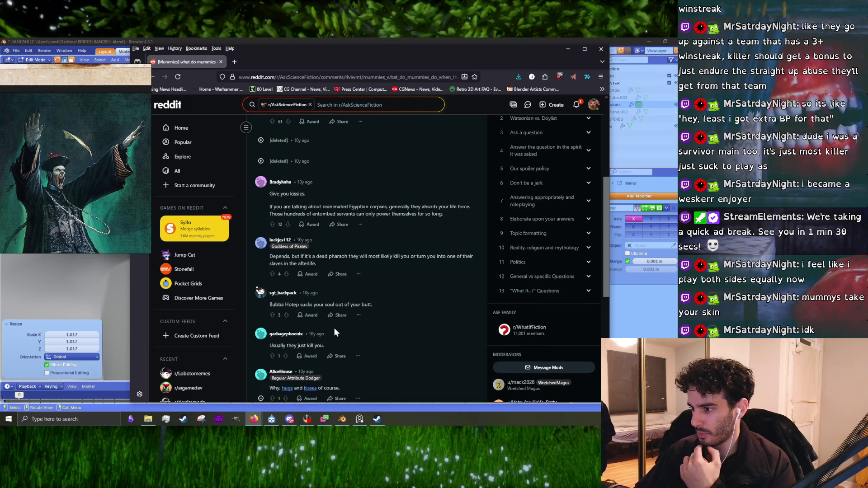
pyautogui.scroll(-2, 335, 327)
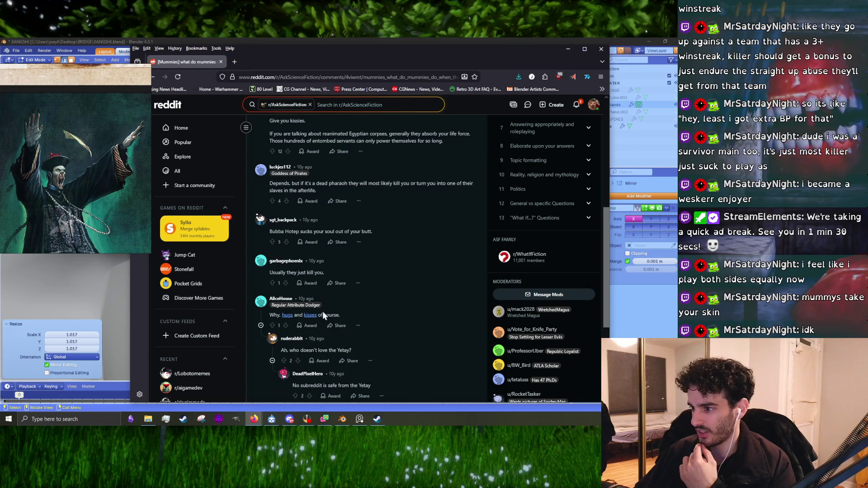
pyautogui.scroll(-2, 322, 311)
pyautogui.scroll(-2, 304, 304)
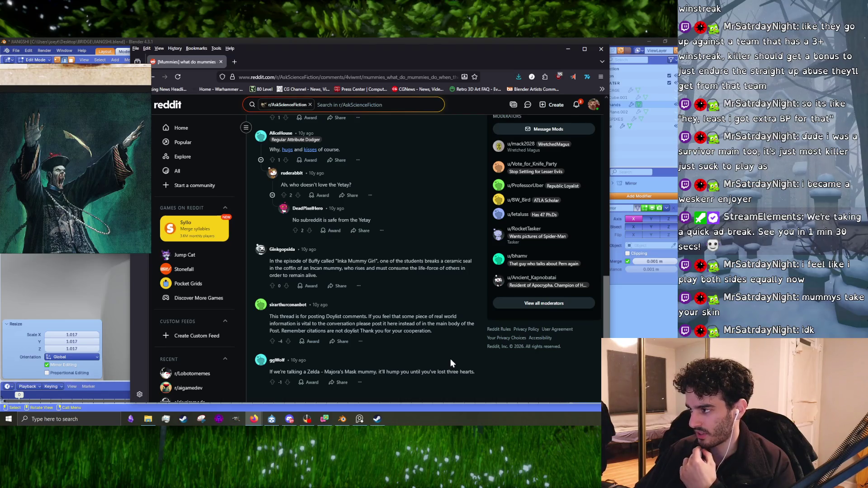
pyautogui.scroll(10, 422, 379)
pyautogui.scroll(-6, 415, 381)
pyautogui.scroll(-4, 389, 382)
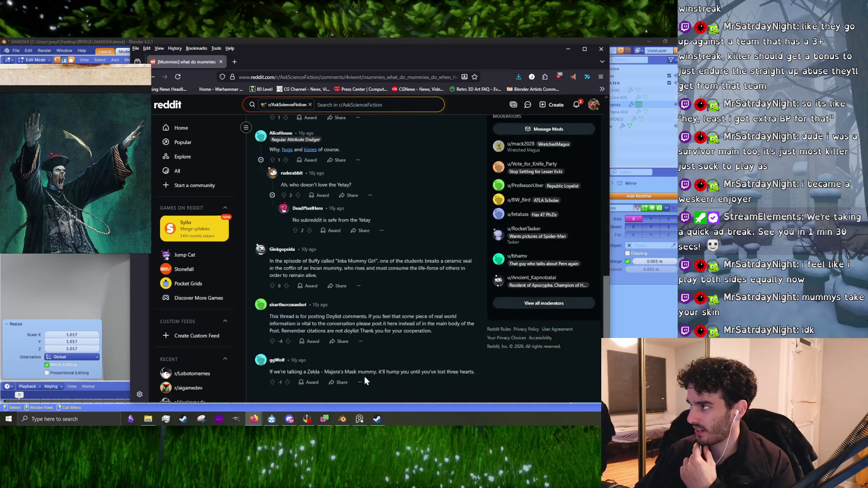
pyautogui.scroll(10, 402, 377)
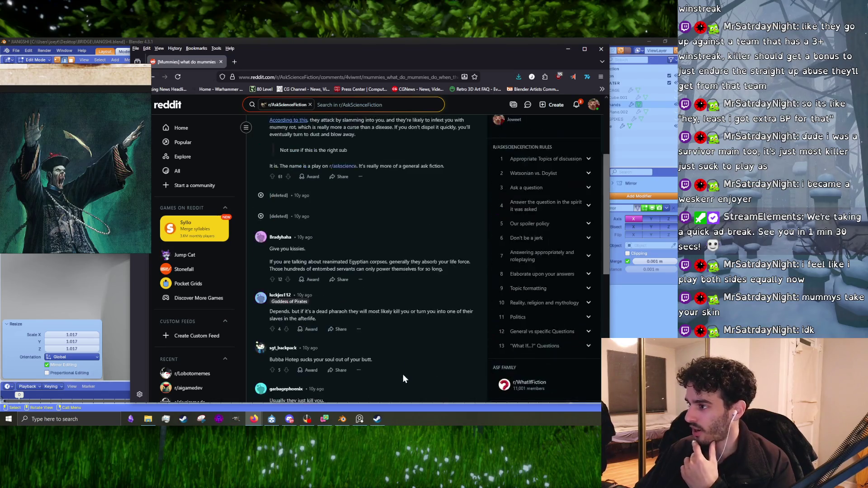
pyautogui.scroll(-10, 411, 377)
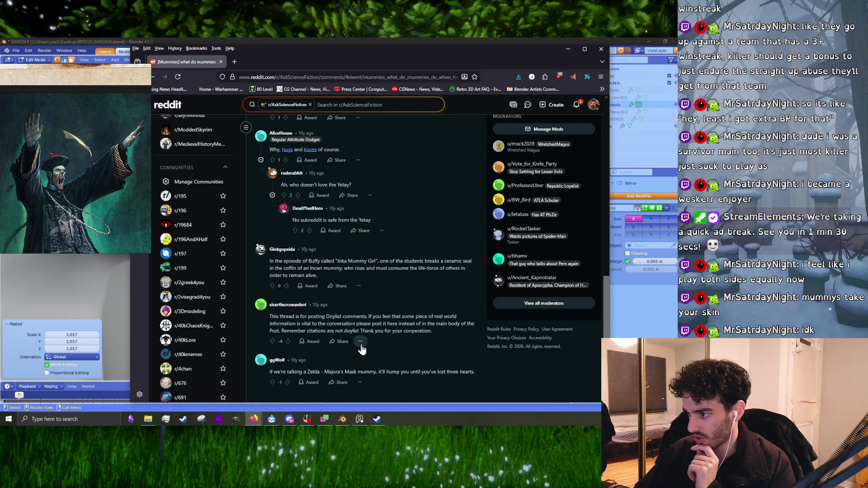
pyautogui.moveTo(345, 331); pyautogui.dragTo(361, 333)
pyautogui.scroll(5, 373, 353)
pyautogui.scroll(-5, 373, 353)
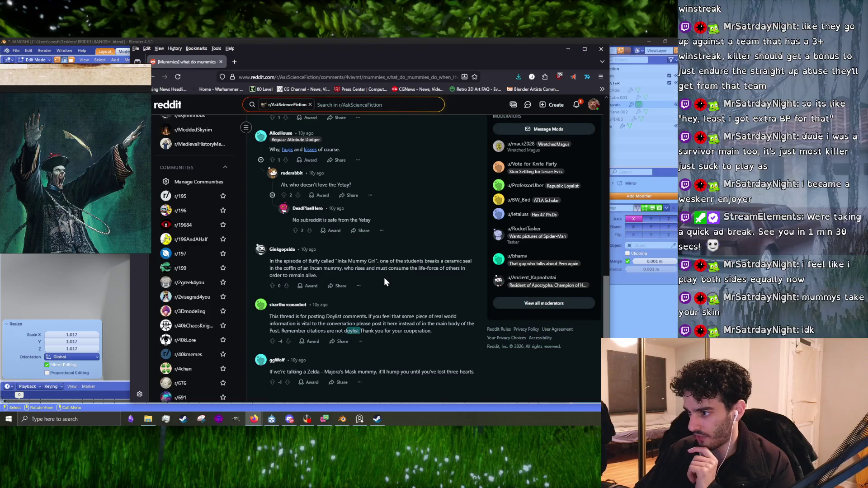
pyautogui.scroll(10, 380, 306)
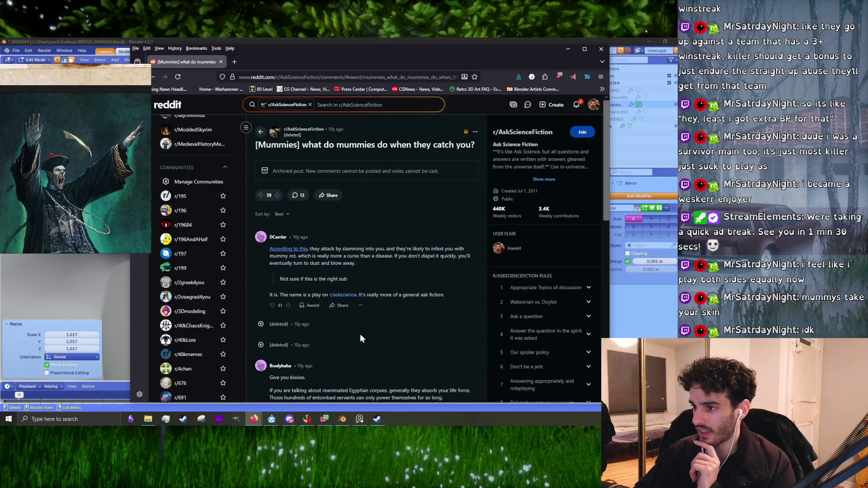
pyautogui.scroll(-3, 294, 349)
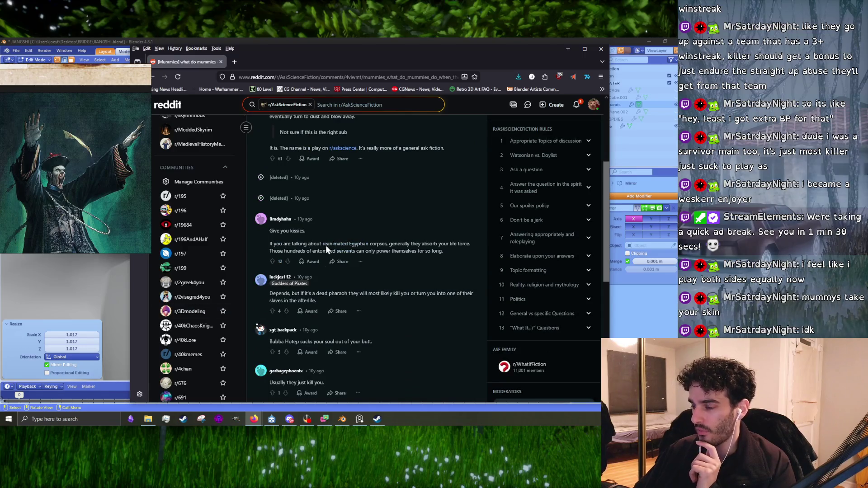
pyautogui.scroll(3, 325, 253)
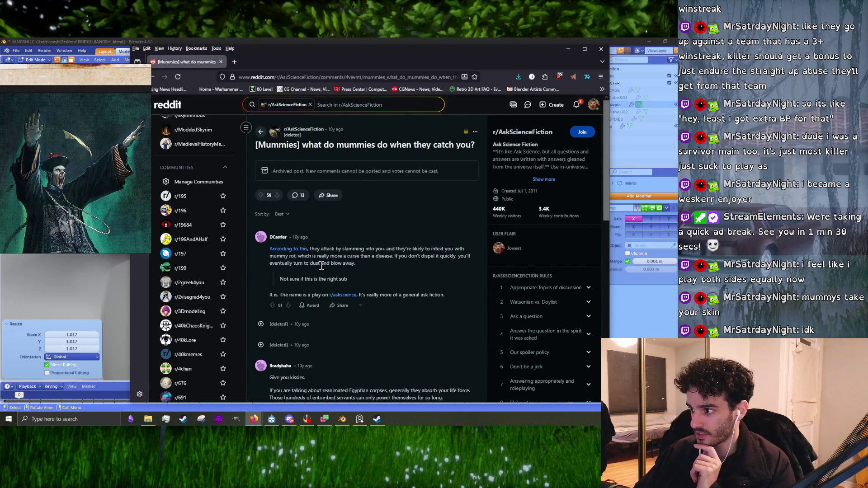
pyautogui.scroll(-5, 322, 266)
pyautogui.scroll(2, 302, 332)
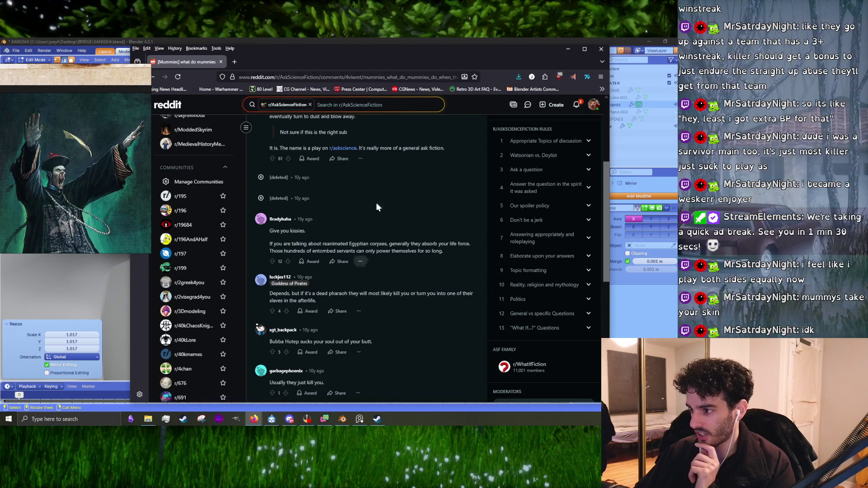
# - Close Firefox and, in vertex select mode, raise a hand vertex slightly along Z
pyautogui.click(599, 50)
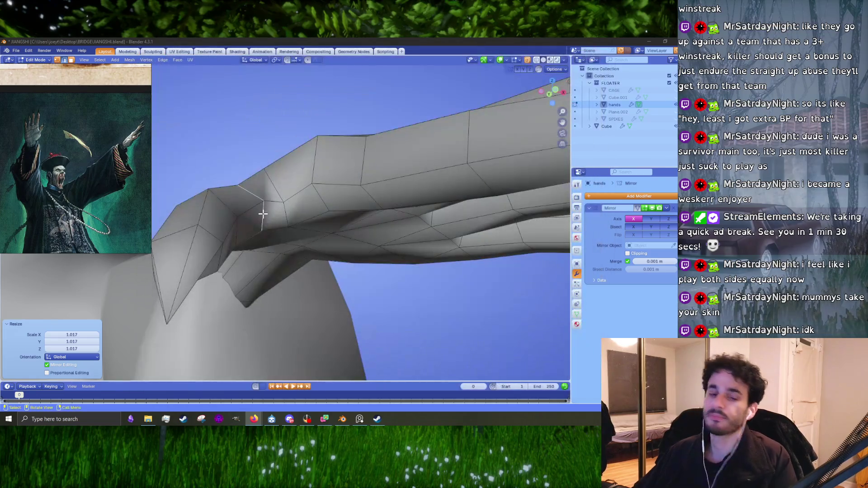
pyautogui.moveTo(252, 265)
pyautogui.mouseDown(button='middle')
pyautogui.moveTo(285, 333)
pyautogui.moveTo(374, 329)
pyautogui.mouseUp(button='middle')
pyautogui.press('g')
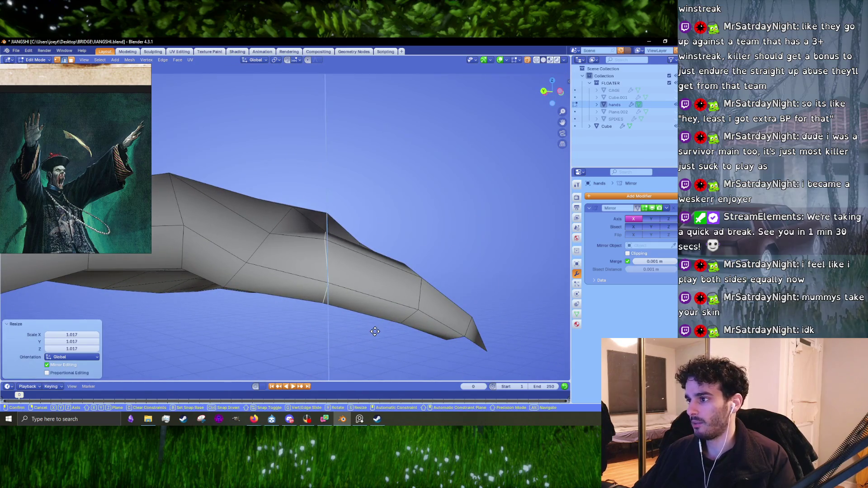
pyautogui.click(374, 330)
pyautogui.scroll(3, 304, 255)
pyautogui.press('1')
pyautogui.press('g')
pyautogui.press('z')
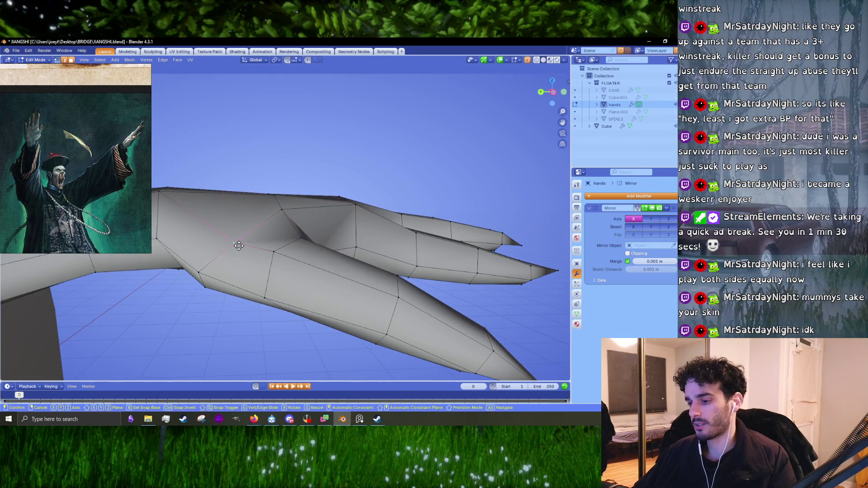
pyautogui.click(240, 238)
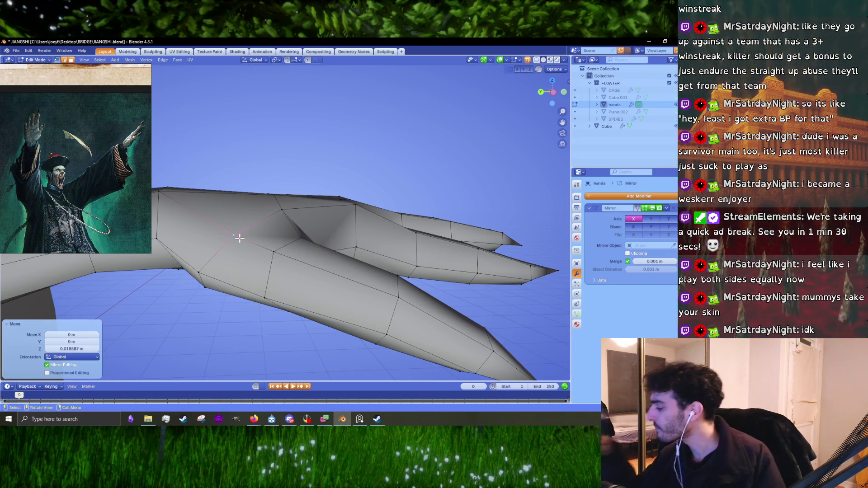
# - Raise another group of arm vertices along Z, checking the hand briefly in Object Mode
pyautogui.scroll(3, 239, 238)
pyautogui.moveTo(240, 238)
pyautogui.mouseDown(button='middle')
pyautogui.moveTo(303, 242)
pyautogui.moveTo(250, 249)
pyautogui.moveTo(327, 251)
pyautogui.moveTo(457, 276)
pyautogui.moveTo(337, 248)
pyautogui.moveTo(347, 240)
pyautogui.moveTo(280, 203)
pyautogui.mouseUp(button='middle')
pyautogui.press('g')
pyautogui.press('z')
pyautogui.click(303, 242)
pyautogui.press('Tab')
pyautogui.scroll(-3, 316, 251)
pyautogui.press('Tab')
pyautogui.scroll(3, 337, 248)
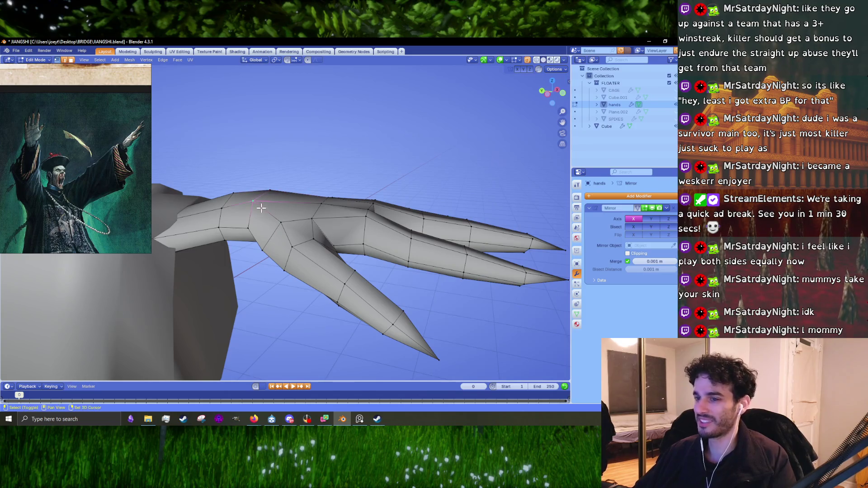
# - Raise vertices on the hand's top edge about 0.0147 m along Z
pyautogui.click(254, 201)
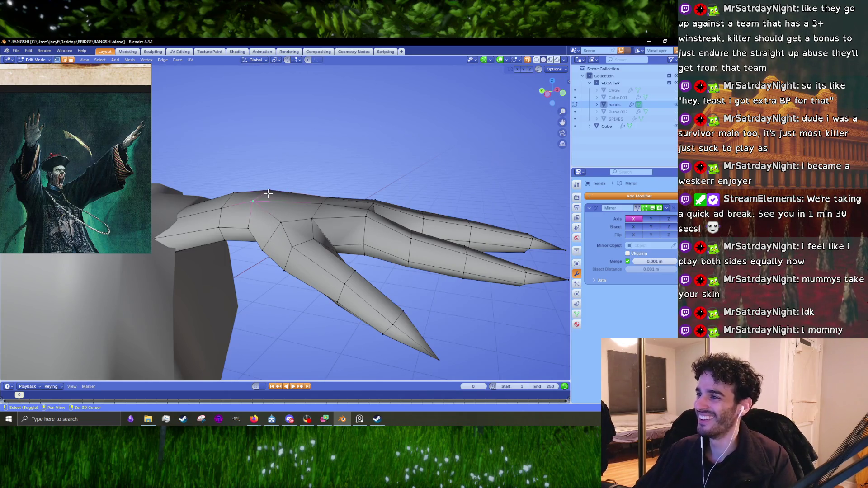
pyautogui.press('g')
pyautogui.press('z')
pyautogui.click(268, 193)
pyautogui.moveTo(268, 194); pyautogui.dragTo(302, 266, button='middle')
pyautogui.click(302, 266)
pyautogui.moveTo(406, 243)
pyautogui.mouseDown(button='middle')
pyautogui.moveTo(376, 246)
pyautogui.moveTo(362, 283)
pyautogui.moveTo(330, 285)
pyautogui.moveTo(344, 217)
pyautogui.mouseUp(button='middle')
pyautogui.press('g')
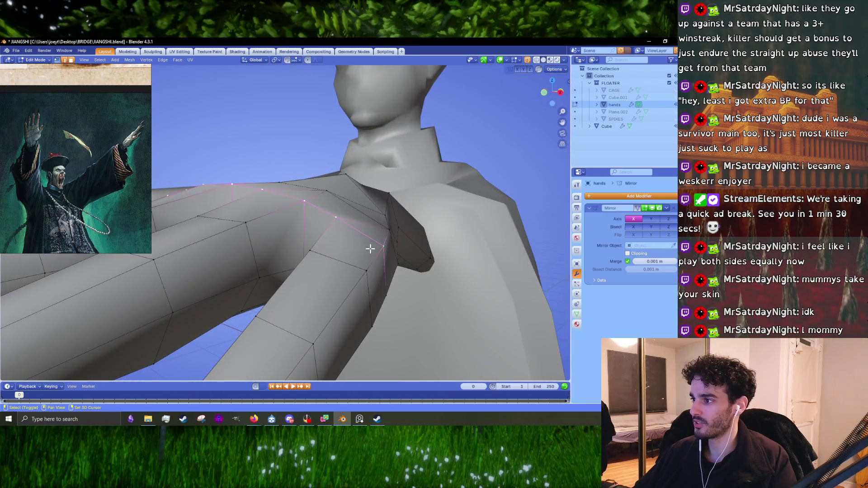
pyautogui.press('z')
pyautogui.click(380, 248)
pyautogui.moveTo(380, 248)
pyautogui.mouseDown(button='middle')
pyautogui.moveTo(308, 246)
pyautogui.moveTo(422, 245)
pyautogui.moveTo(227, 216)
pyautogui.moveTo(354, 234)
pyautogui.moveTo(307, 229)
pyautogui.moveTo(273, 247)
pyautogui.moveTo(332, 272)
pyautogui.moveTo(341, 291)
pyautogui.moveTo(282, 277)
pyautogui.moveTo(290, 236)
pyautogui.moveTo(306, 254)
pyautogui.moveTo(293, 223)
pyautogui.moveTo(343, 287)
pyautogui.mouseUp(button='middle')
# - Frame the raised knuckle loop and check the finished hand shape in Object Mode
pyautogui.press('Tab')
pyautogui.press('Tab')
pyautogui.press('KP_Decimal')
pyautogui.scroll(-3, 295, 242)
pyautogui.press('Tab')
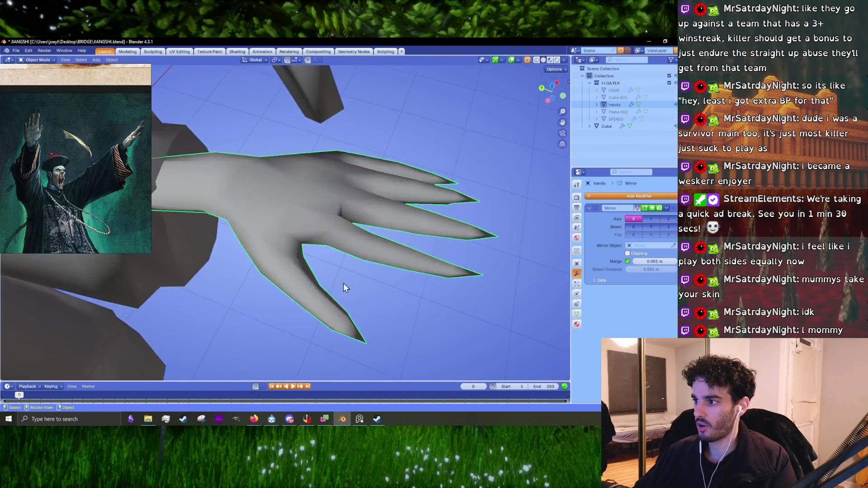
# - Separate the connected hand mesh from the body Cube into its own hands object
pyautogui.scroll(-5, 343, 288)
pyautogui.click(329, 128)
pyautogui.press('Tab')
pyautogui.scroll(-5, 293, 189)
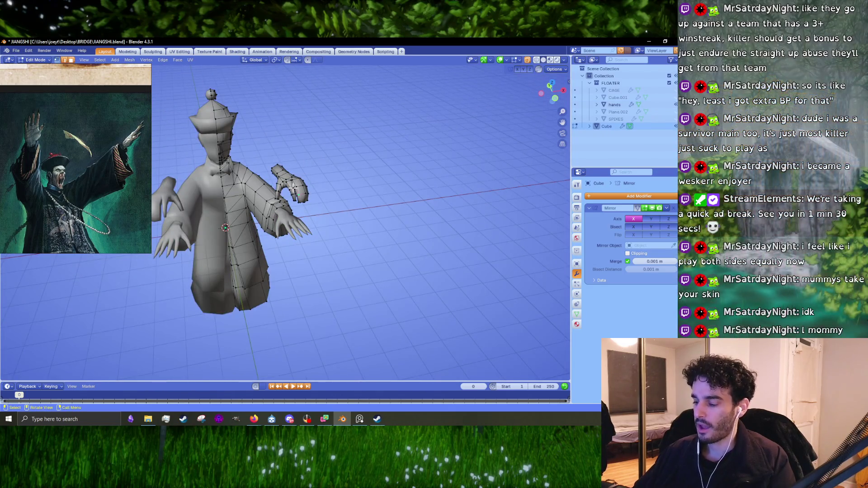
pyautogui.press('l')
pyautogui.rightClick(294, 190)
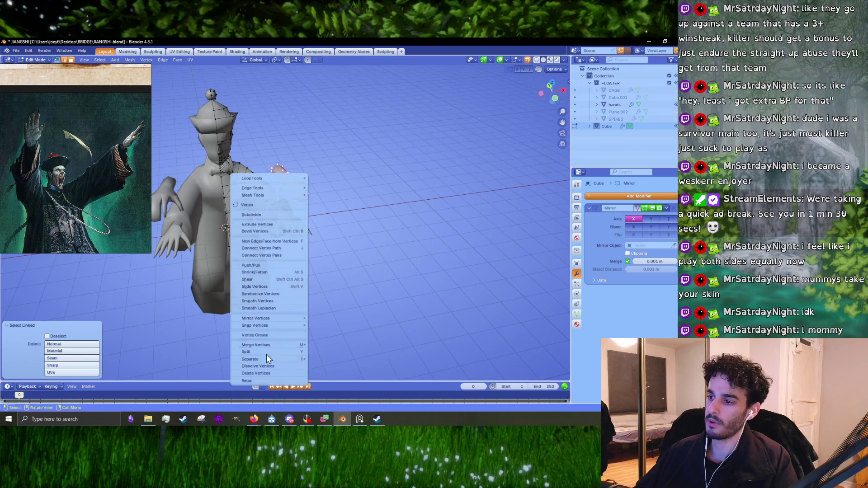
pyautogui.moveTo(267, 358)
pyautogui.click(342, 362)
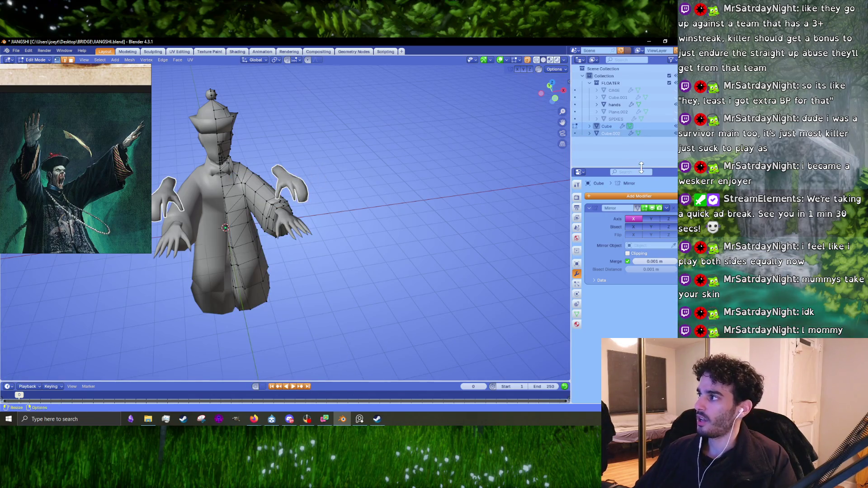
pyautogui.press('Tab')
# - Rename the original hand object to old_hands
pyautogui.click(298, 186)
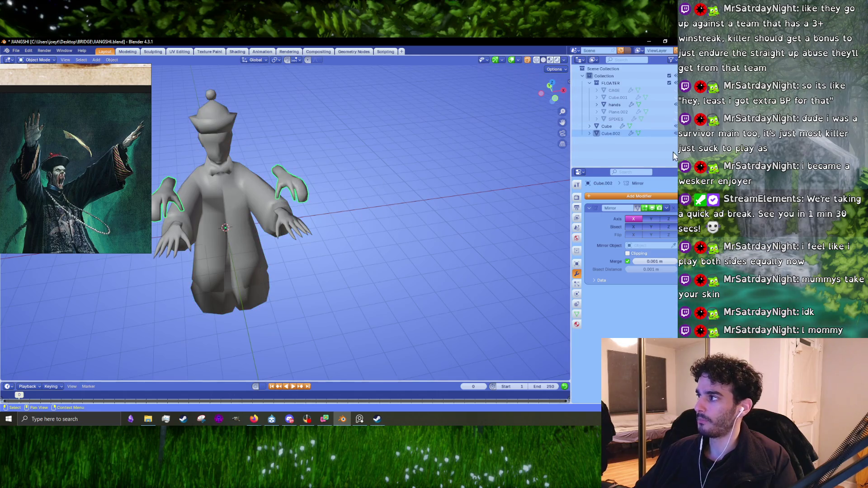
pyautogui.doubleClick(611, 133)
pyautogui.write('c')
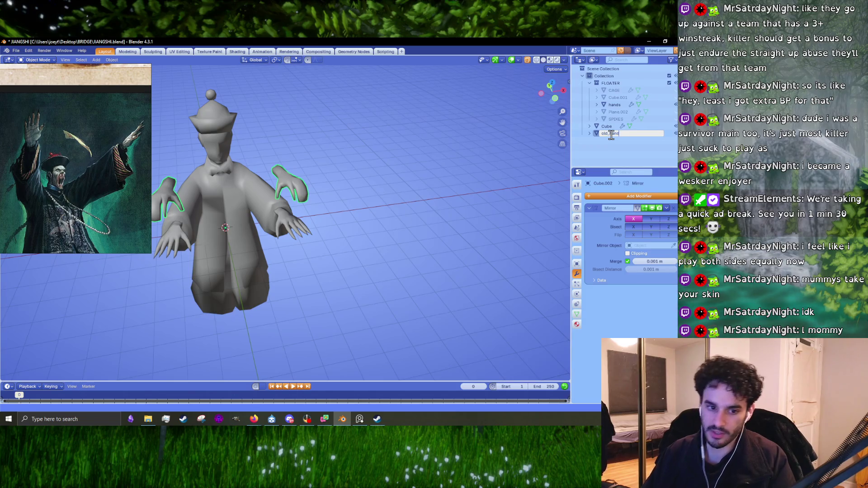
pyautogui.write('s')
pyautogui.press('Return')
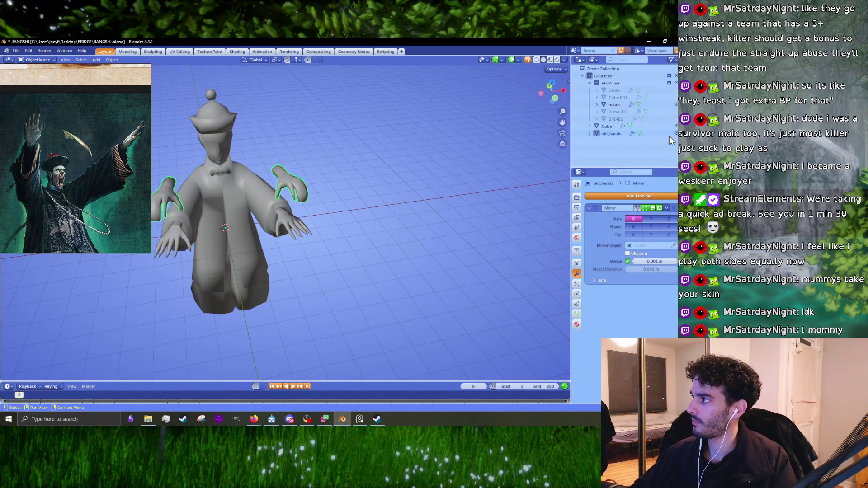
# - Scale the new hands' wrist loop by 1.079 and lower it about 0.043 m
pyautogui.click(670, 141)
pyautogui.click(606, 126)
pyautogui.moveTo(379, 267)
pyautogui.mouseDown(button='middle')
pyautogui.moveTo(306, 248)
pyautogui.moveTo(294, 233)
pyautogui.moveTo(349, 251)
pyautogui.moveTo(341, 281)
pyautogui.moveTo(361, 281)
pyautogui.mouseUp(button='middle')
pyautogui.click(291, 221)
pyautogui.press('KP_Decimal')
pyautogui.press('Tab')
pyautogui.keyDown('alt'); pyautogui.click(351, 243); pyautogui.keyUp('alt')
pyautogui.press('s')
pyautogui.click(378, 287)
pyautogui.press('KP_3')
pyautogui.press('g')
pyautogui.click(407, 271)
pyautogui.scroll(-2, 294, 203)
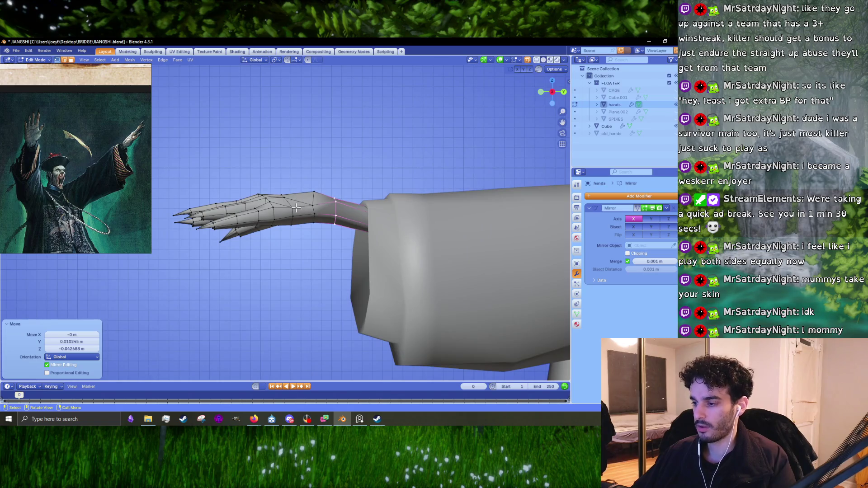
# - Lower the whole hand, rescale it to 1.014, and shift it left and up
pyautogui.press('l')
pyautogui.press('g')
pyautogui.press('z')
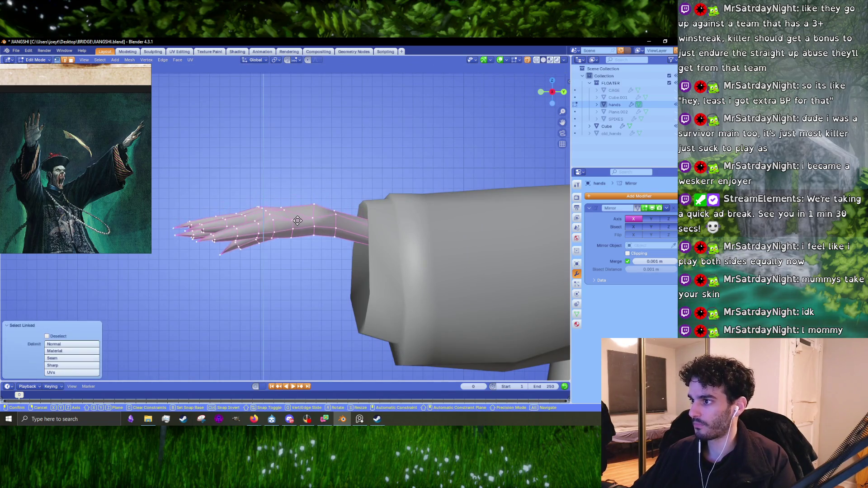
pyautogui.click(297, 220)
pyautogui.press('s')
pyautogui.click(357, 248)
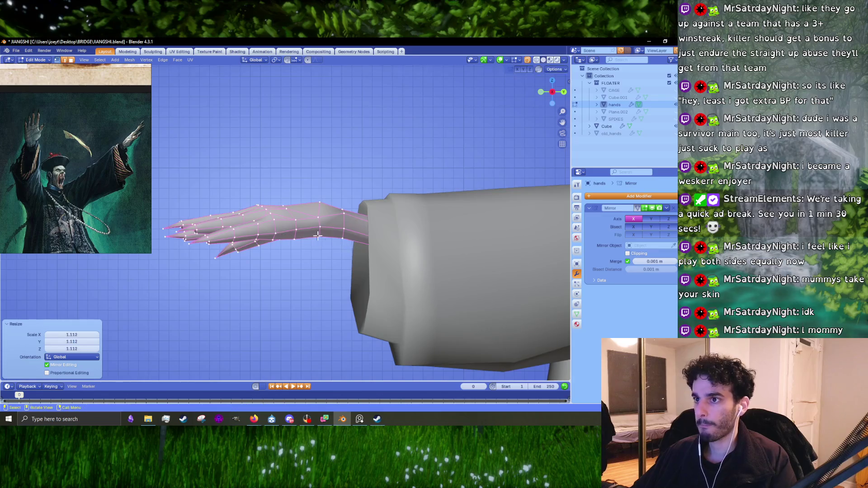
pyautogui.scroll(-5, 348, 248)
pyautogui.scroll(4, 344, 248)
pyautogui.press('s')
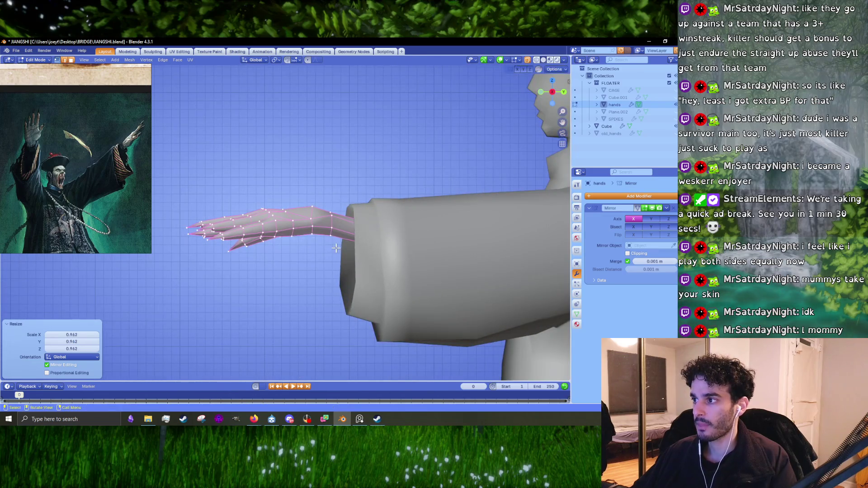
pyautogui.click(324, 247)
pyautogui.press('g')
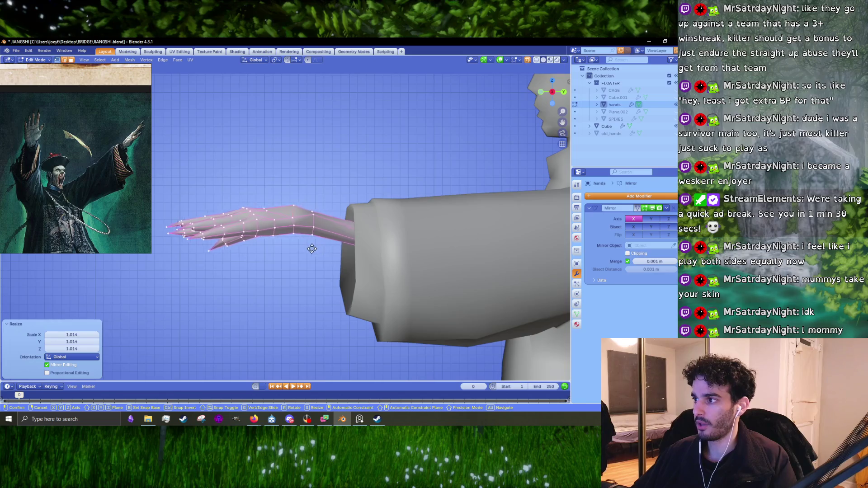
pyautogui.click(219, 228)
# - Straighten the hand tip, then raise and enlarge the wrist end
pyautogui.click(526, 62)
pyautogui.moveTo(326, 202)
pyautogui.mouseDown()
pyautogui.moveTo(302, 266)
pyautogui.moveTo(253, 273)
pyautogui.mouseUp()
pyautogui.press('g')
pyautogui.click(341, 240)
pyautogui.press('r')
pyautogui.click(356, 212)
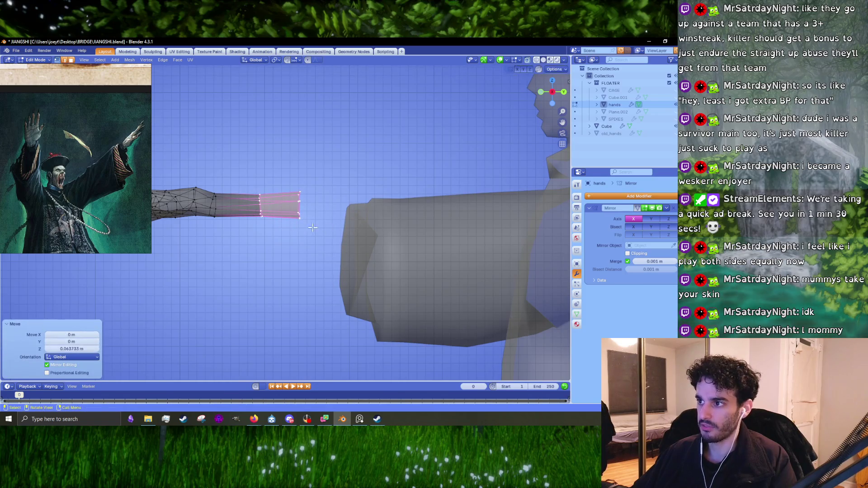
pyautogui.scroll(-3, 370, 226)
pyautogui.press('s')
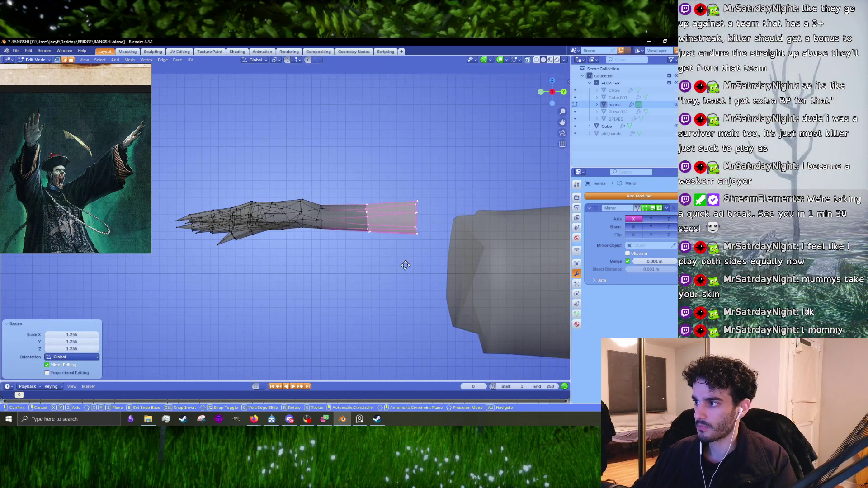
pyautogui.click(402, 271)
# - Add an edge loop along the arm and resize the arm's end loop to extend the forearm
pyautogui.hotkey('ctrl', 'r')
pyautogui.click(361, 271)
pyautogui.click(353, 281)
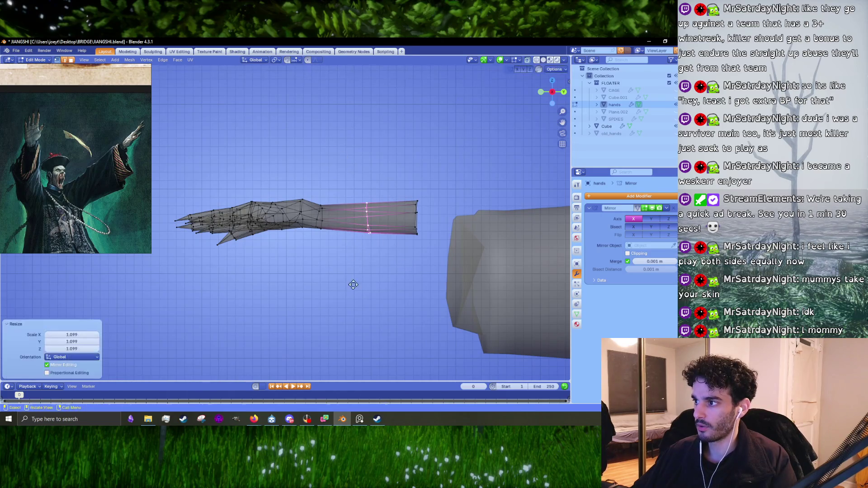
pyautogui.moveTo(452, 284); pyautogui.dragTo(387, 186)
pyautogui.press('s')
pyautogui.click(428, 167)
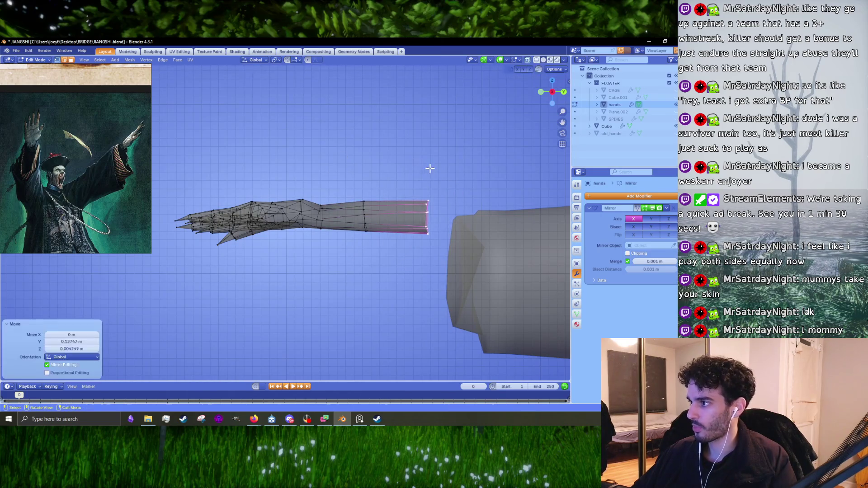
# - Move the whole arm so it reaches into the robe sleeve, then return to Object Mode
pyautogui.moveTo(477, 213)
pyautogui.keyDown('ctrl'); pyautogui.mouseDown(button='right')
pyautogui.moveTo(173, 231)
pyautogui.moveTo(468, 222)
pyautogui.mouseUp(button='right'); pyautogui.keyUp('ctrl')
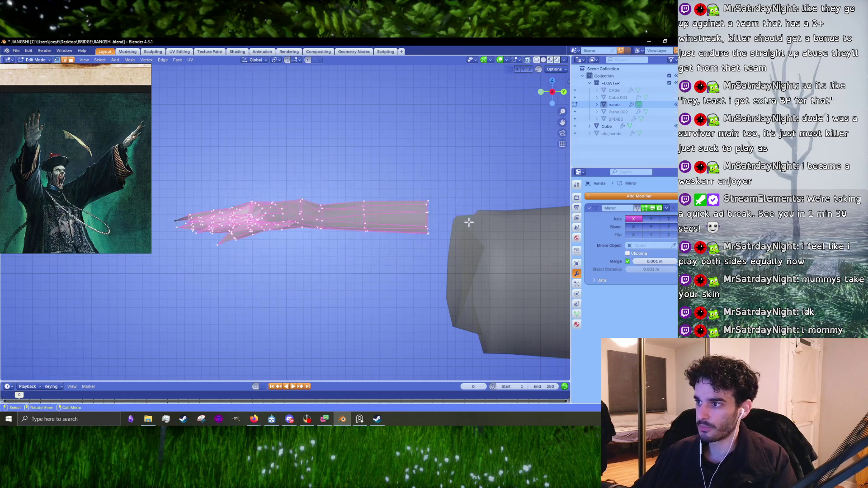
pyautogui.hotkey('alt', 'a')
pyautogui.press('l')
pyautogui.keyDown('shift'); pyautogui.moveTo(463, 269); pyautogui.dragTo(341, 211, button='middle'); pyautogui.keyUp('shift')
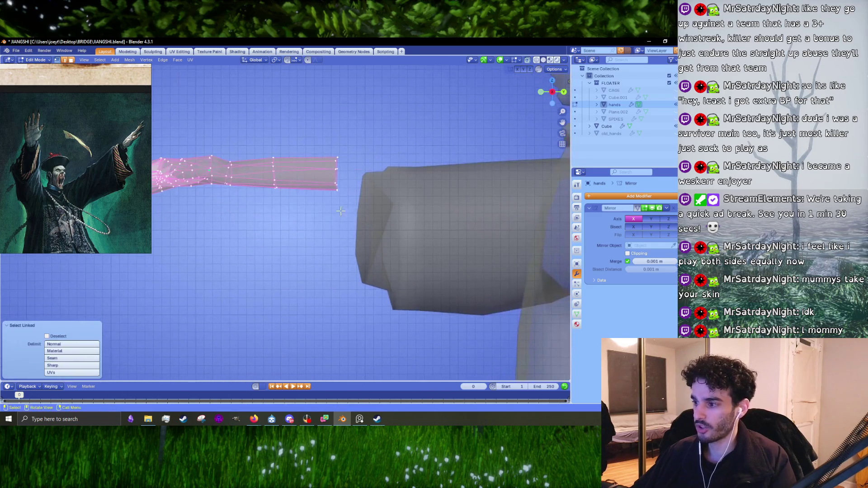
pyautogui.press('g')
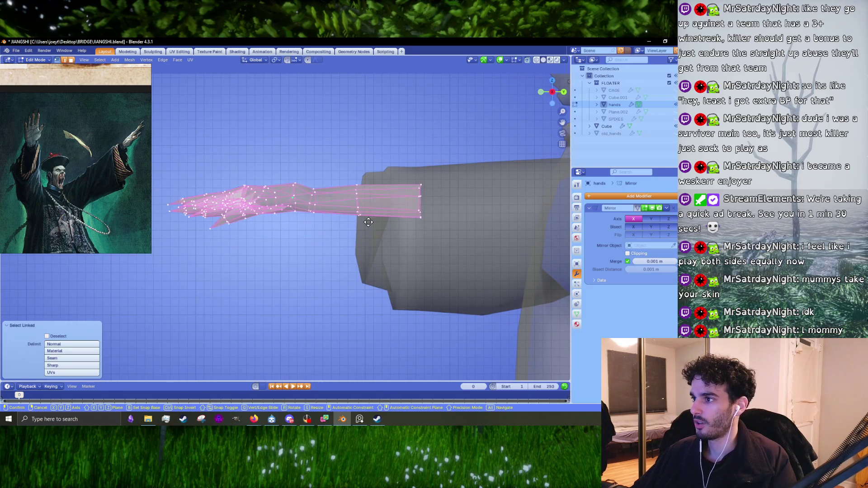
pyautogui.click(393, 219)
pyautogui.press('Tab')
pyautogui.click(310, 279)
# - Bring up the Reddit popcorn chicken recipe and select its Chinese five spice ingredient
pyautogui.moveTo(253, 419)
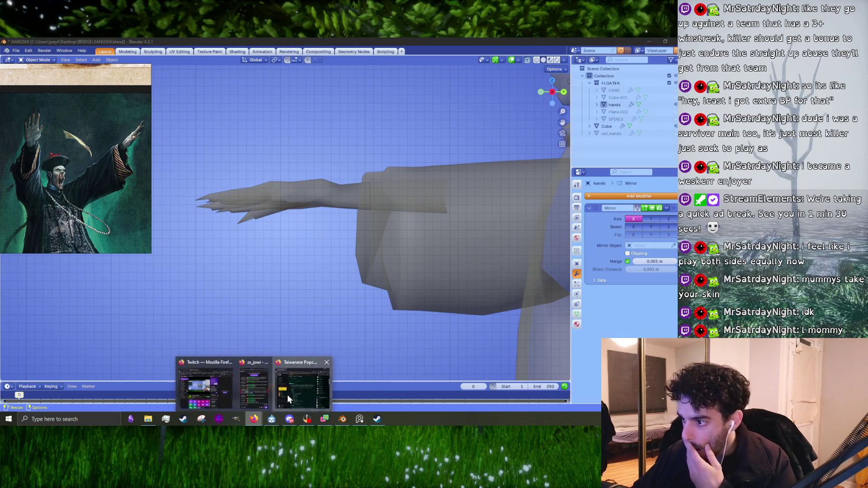
pyautogui.click(287, 394)
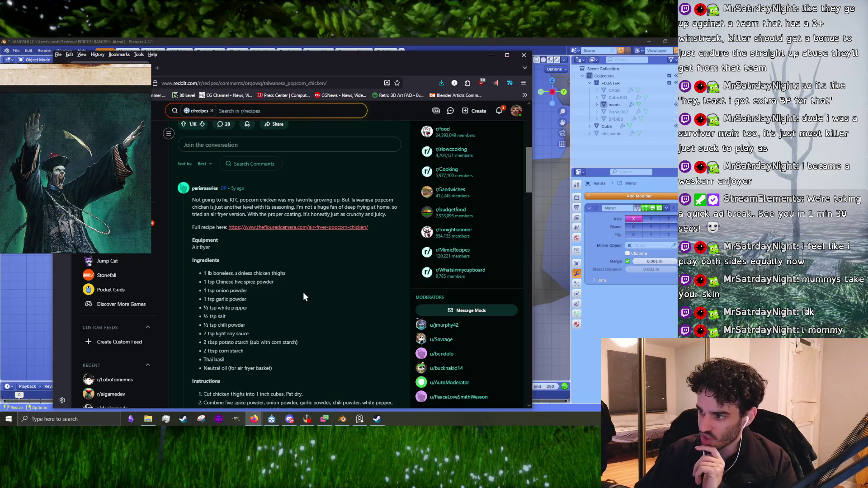
pyautogui.moveTo(227, 291); pyautogui.dragTo(272, 284)
pyautogui.tripleClick(238, 283)
pyautogui.doubleClick(238, 283)
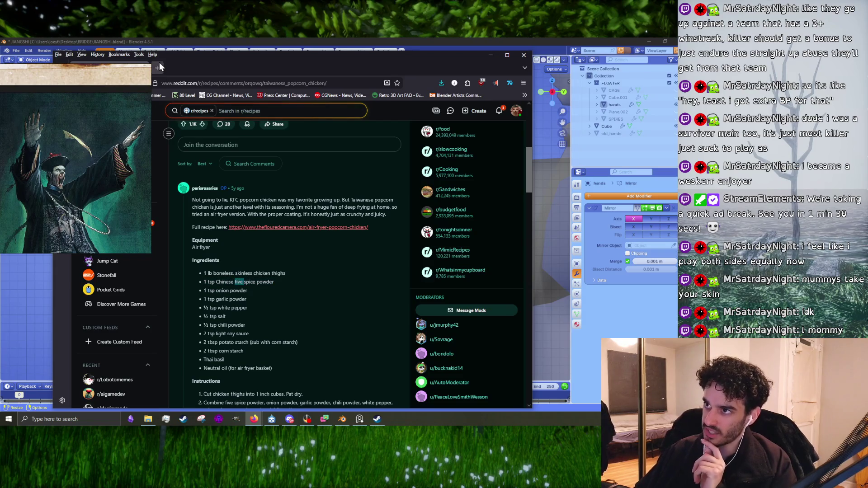
# - Search Google for 'chinese 5 spice powder' in a new tab and browse its image results
pyautogui.click(157, 67)
pyautogui.write('chn')
pyautogui.press('BackSpace')
pyautogui.press('BackSpace')
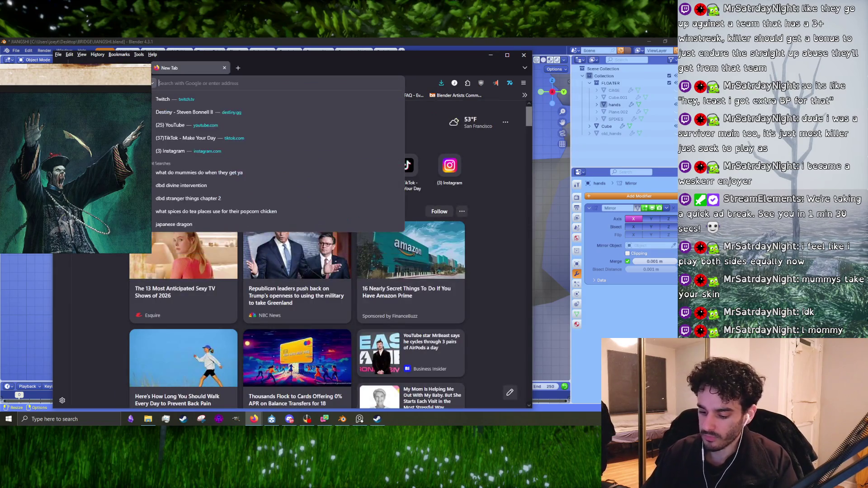
pyautogui.write('hinese 5 spice po')
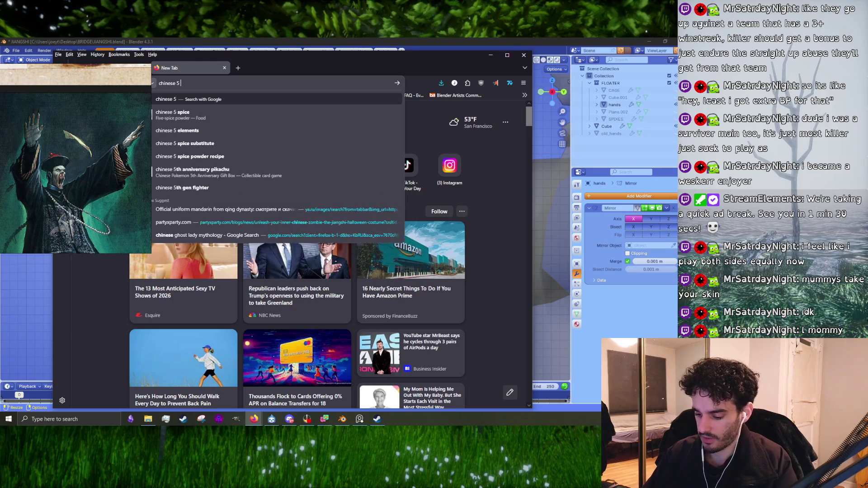
pyautogui.write('wder')
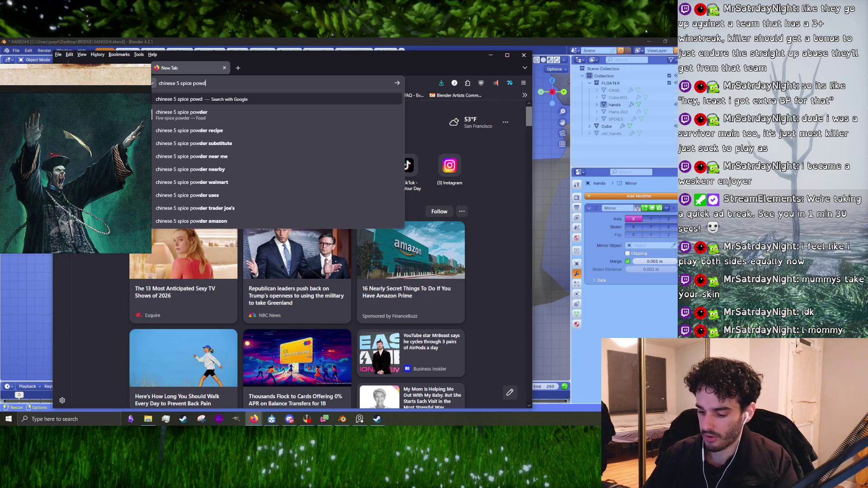
pyautogui.press('Return')
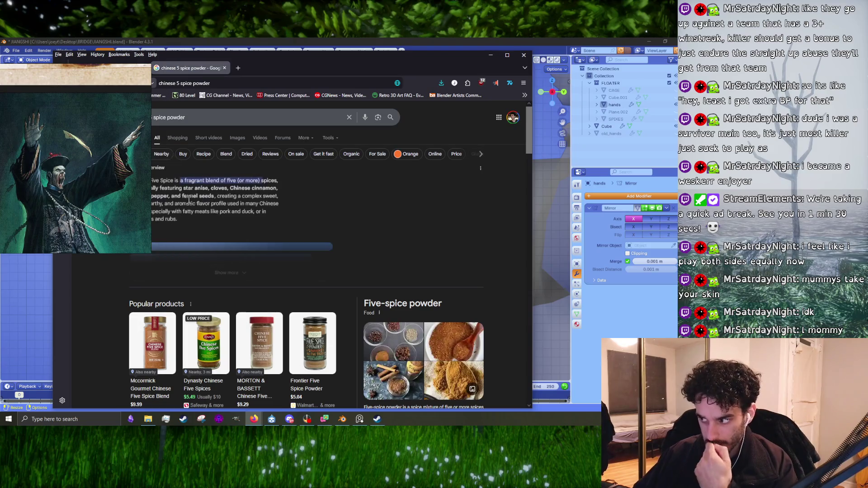
pyautogui.moveTo(156, 218); pyautogui.dragTo(101, 198)
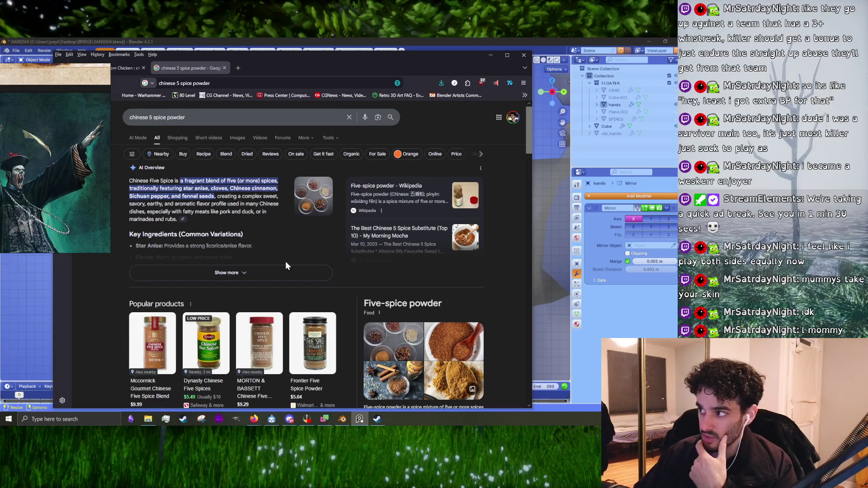
pyautogui.scroll(-8, 285, 261)
pyautogui.scroll(10, 259, 280)
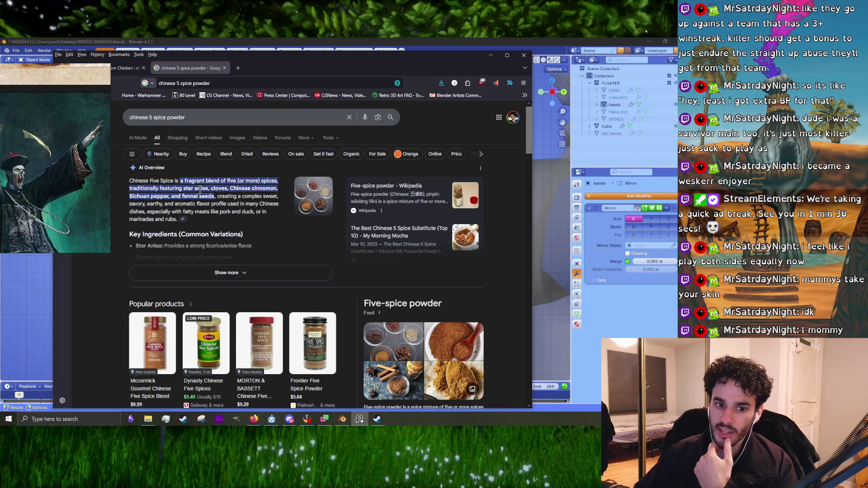
pyautogui.click(237, 137)
pyautogui.scroll(-5, 271, 274)
pyautogui.scroll(-5, 263, 275)
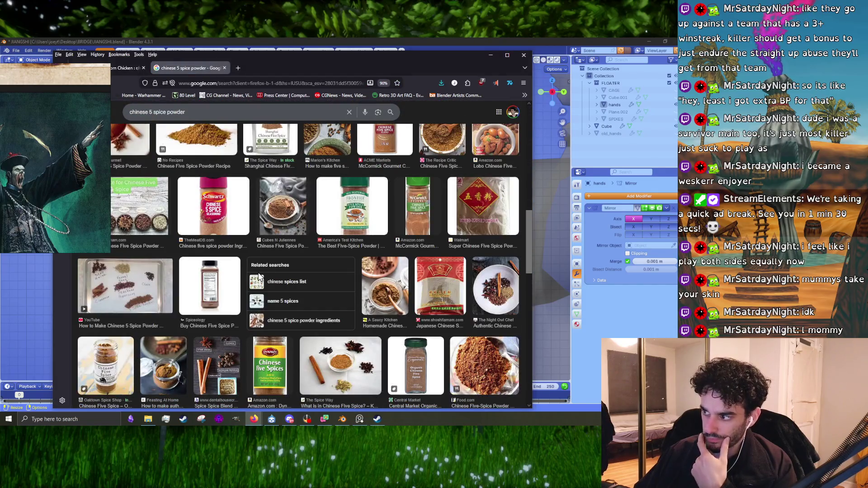
pyautogui.scroll(10, 259, 277)
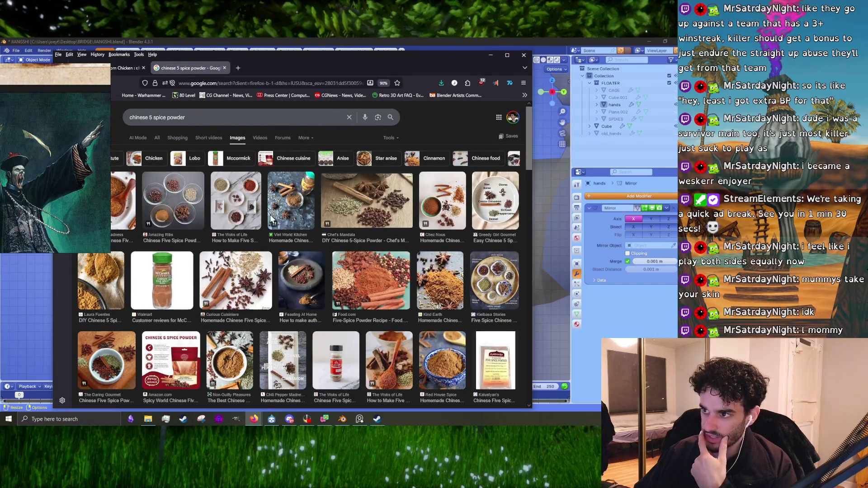
# - Check the recipe's next ingredient, then search Google for 'white pepper'
pyautogui.click(133, 72)
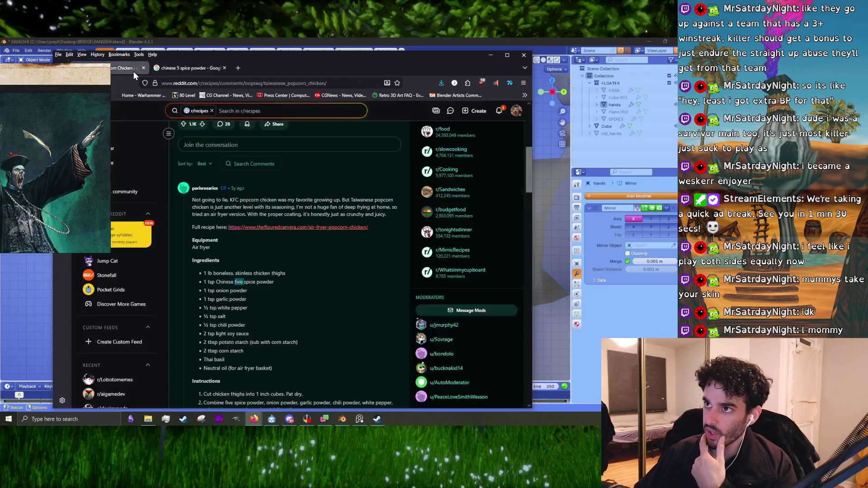
pyautogui.doubleClick(238, 299)
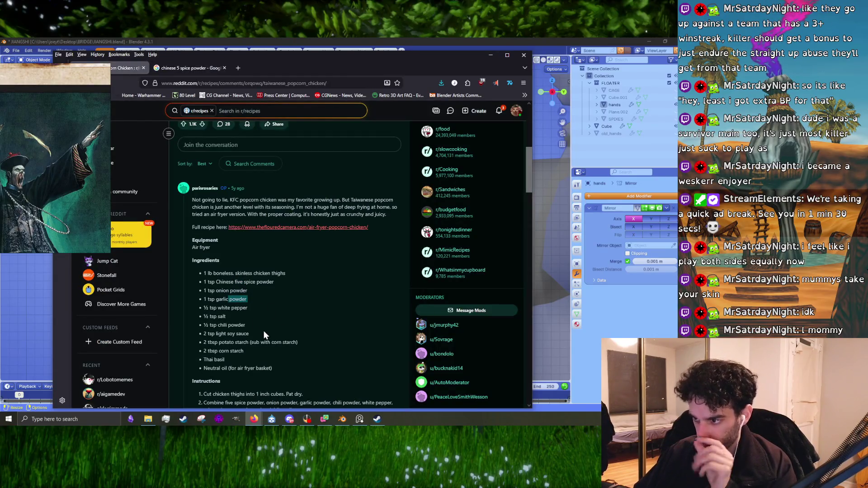
pyautogui.click(203, 68)
pyautogui.click(207, 84)
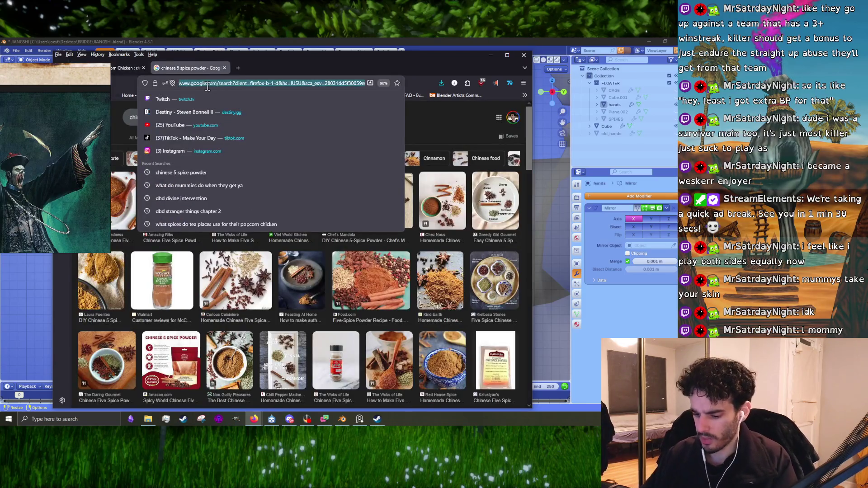
pyautogui.write('white pepper')
pyautogui.press('Return')
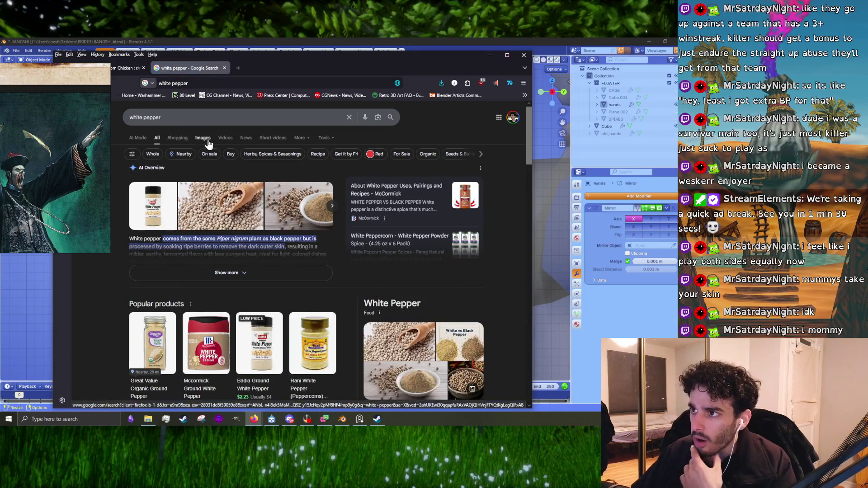
# - Show image results for white pepper and preview the pepper bowl and peppercorn scoop images
pyautogui.click(203, 138)
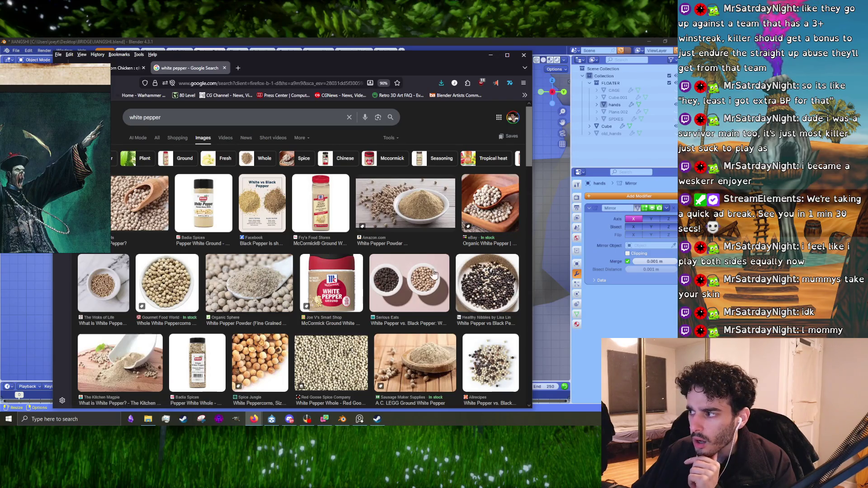
pyautogui.click(479, 275)
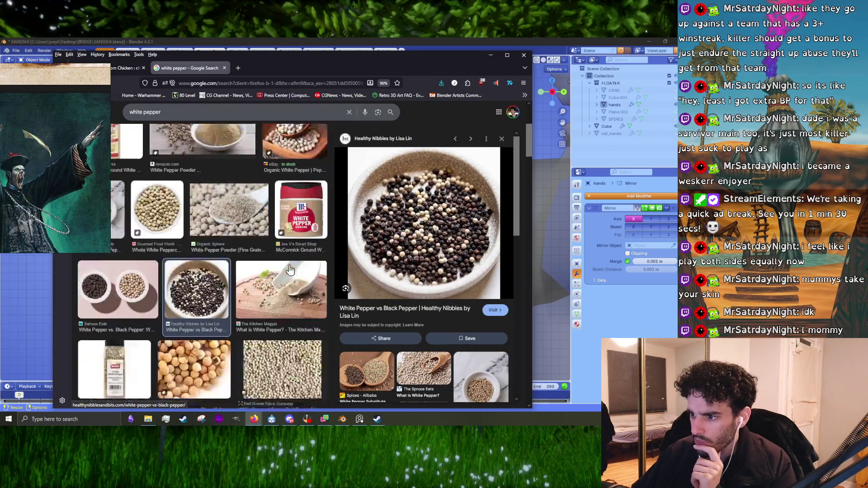
pyautogui.scroll(3, 156, 192)
pyautogui.click(156, 192)
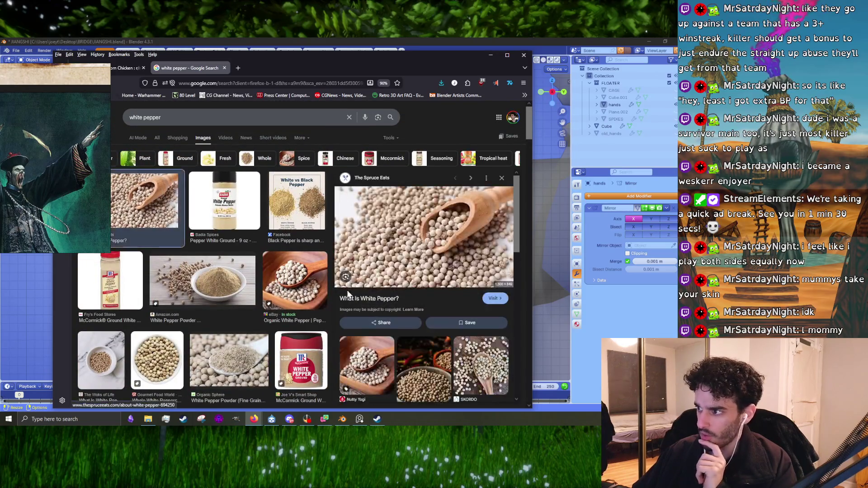
# - Scroll through more of the white pepper image results
pyautogui.scroll(-4, 264, 280)
pyautogui.scroll(-5, 264, 281)
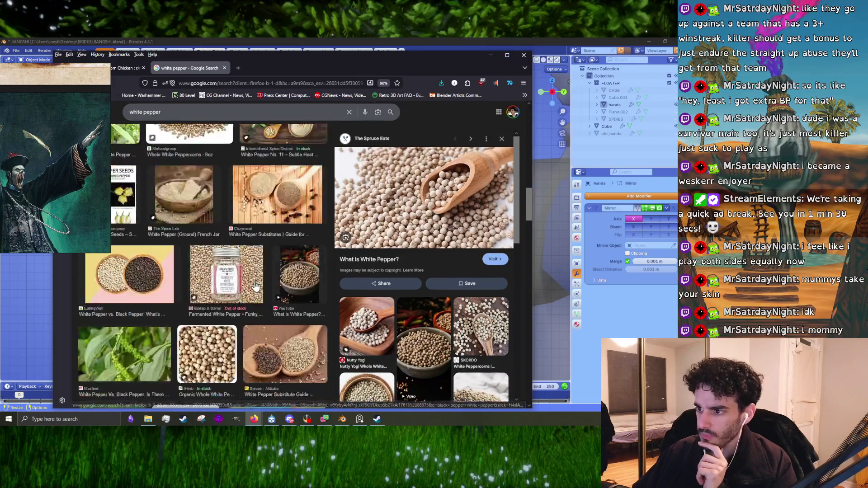
pyautogui.scroll(3, 252, 284)
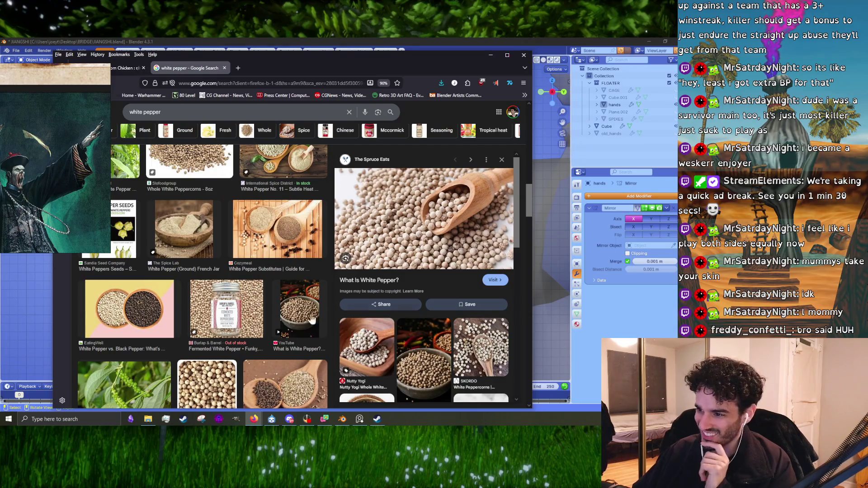
pyautogui.scroll(-5, 312, 320)
pyautogui.scroll(-5, 258, 317)
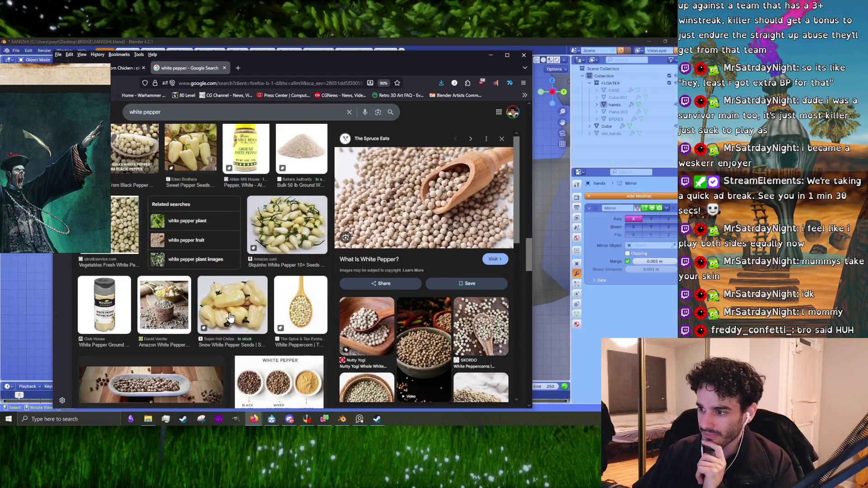
pyautogui.scroll(-3, 231, 315)
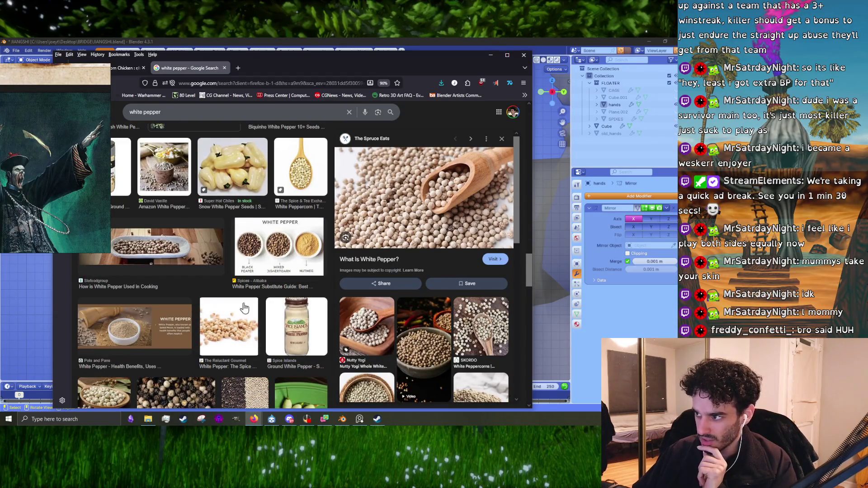
pyautogui.scroll(-5, 217, 305)
pyautogui.scroll(3, 182, 302)
pyautogui.scroll(-5, 181, 301)
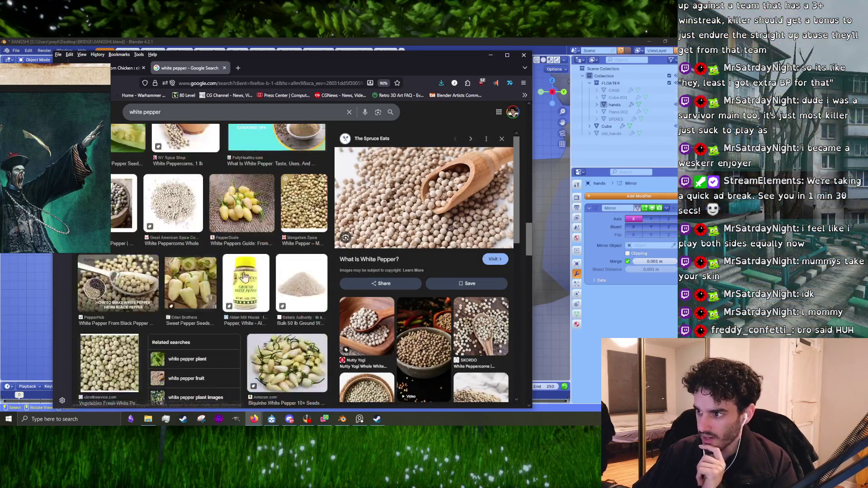
pyautogui.scroll(-4, 244, 277)
pyautogui.scroll(4, 202, 293)
# - Preview the Eden Brothers white bell sweet pepper seeds image and look over it
pyautogui.click(198, 255)
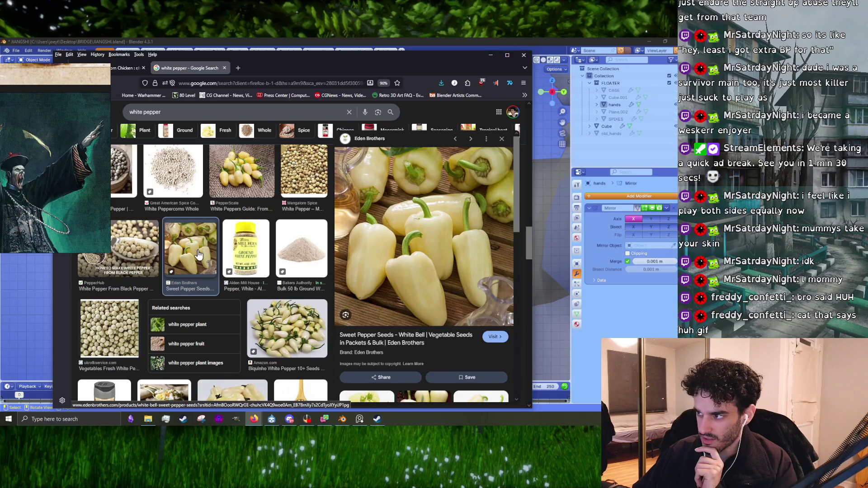
pyautogui.scroll(-5, 199, 255)
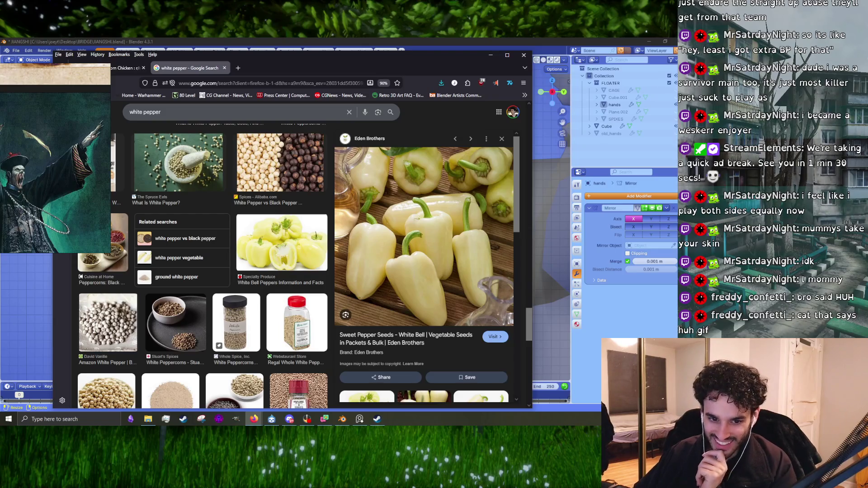
pyautogui.scroll(-1, 314, 287)
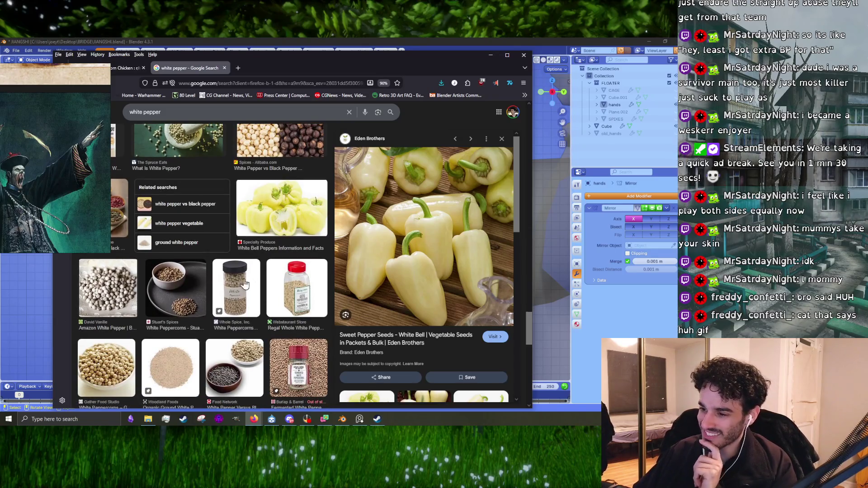
pyautogui.scroll(-5, 227, 291)
pyautogui.scroll(10, 227, 290)
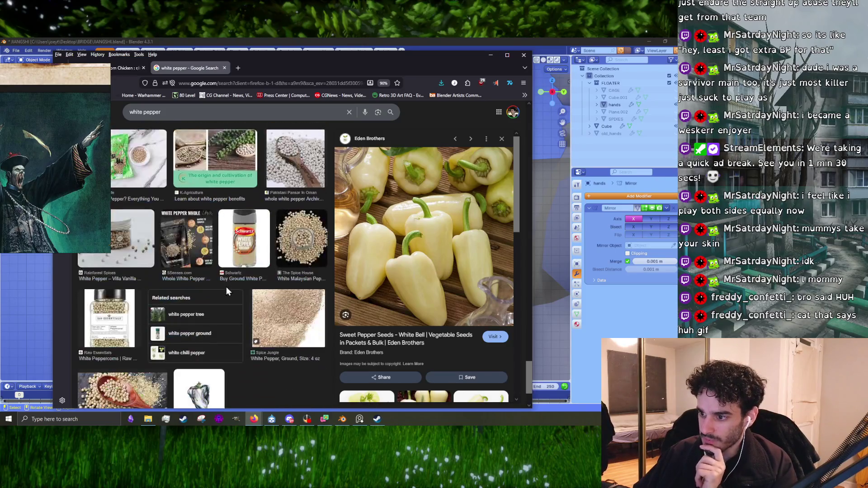
pyautogui.scroll(10, 211, 316)
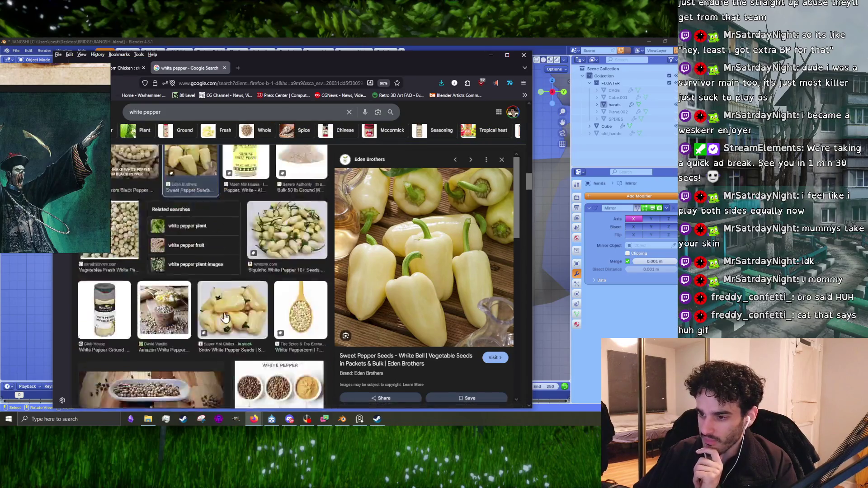
pyautogui.scroll(5, 237, 329)
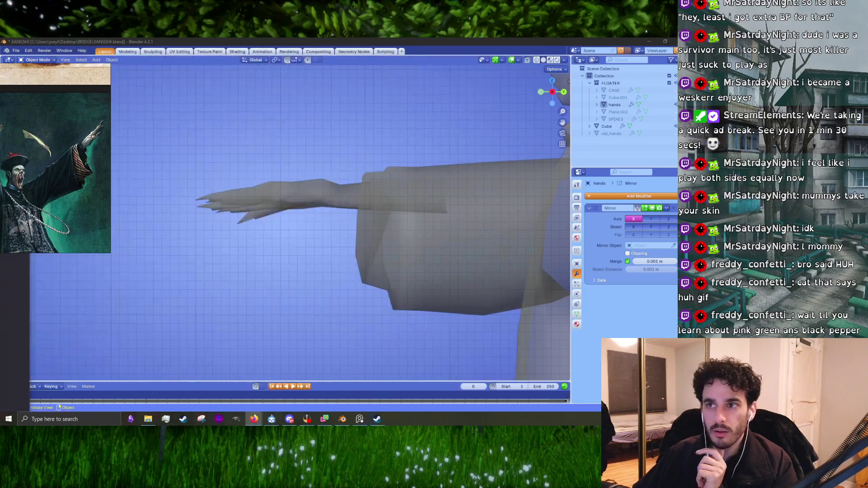
# - Glance at the arm model in Blender, then bring the pink pepper search back
pyautogui.hotkey('alt', 'Tab')
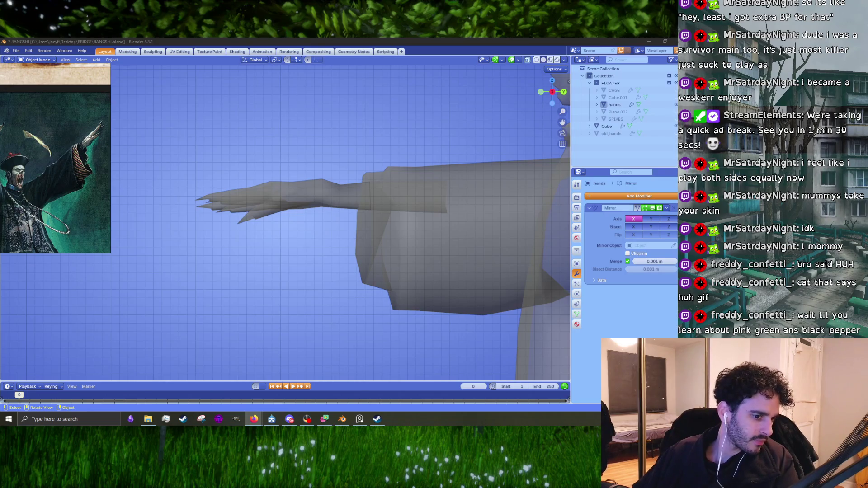
pyautogui.hotkey('alt', 'Tab')
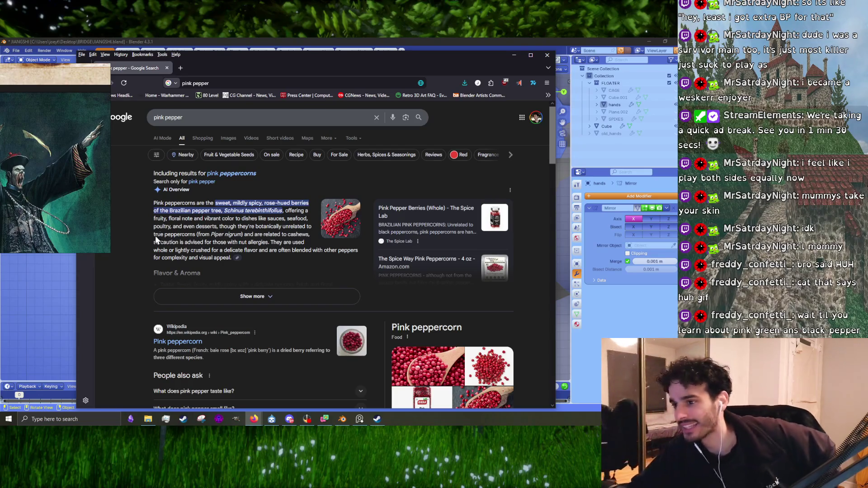
# - Preview pink pepper images from Golgemma, Lafayette Spices, a spilled jar and Garden Betty
pyautogui.click(233, 139)
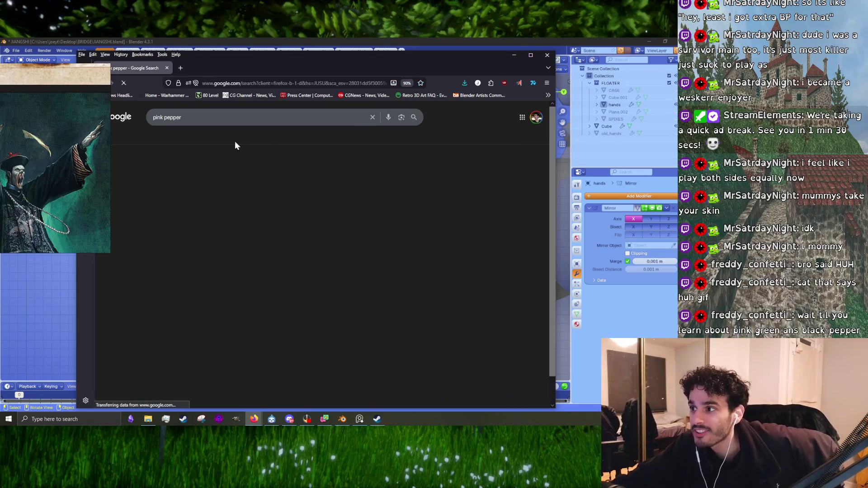
pyautogui.click(359, 296)
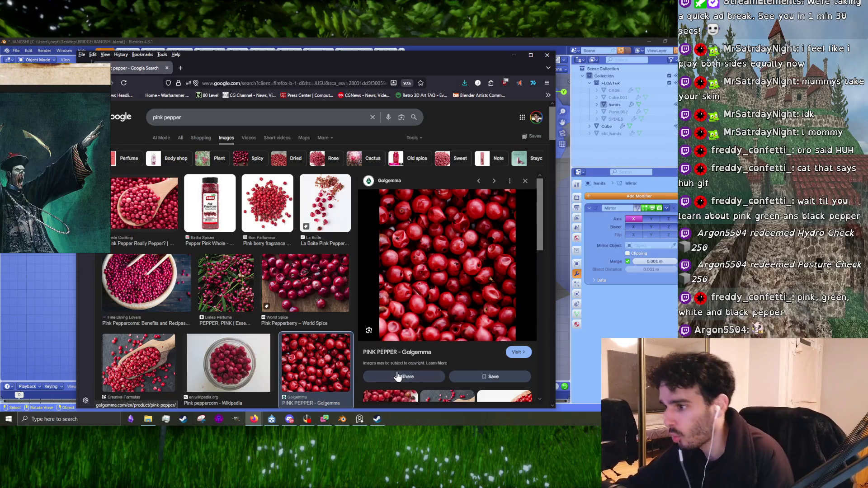
pyautogui.scroll(-5, 358, 303)
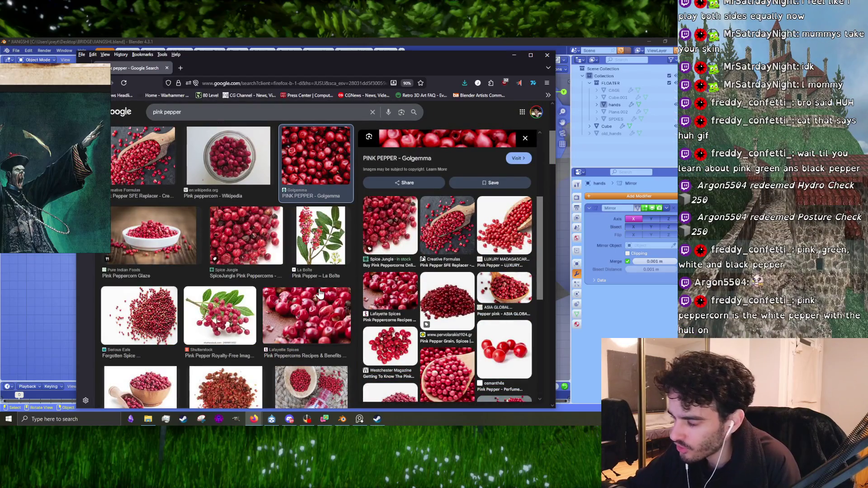
pyautogui.click(329, 302)
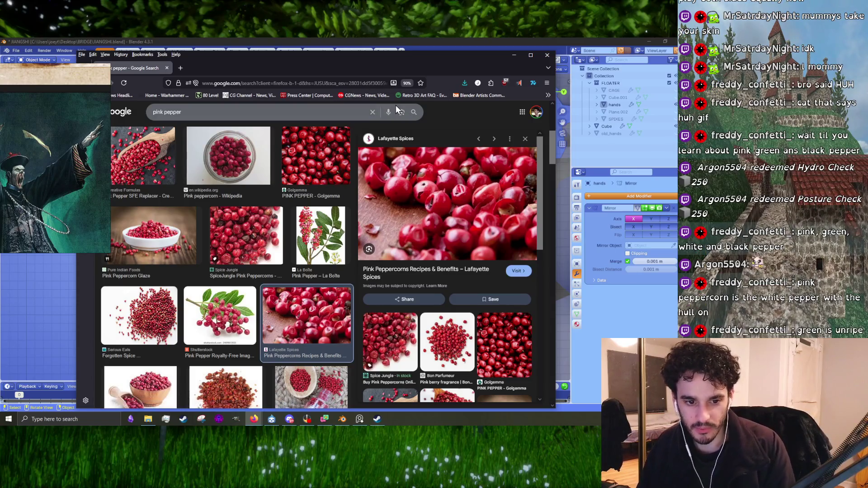
pyautogui.scroll(-3, 343, 232)
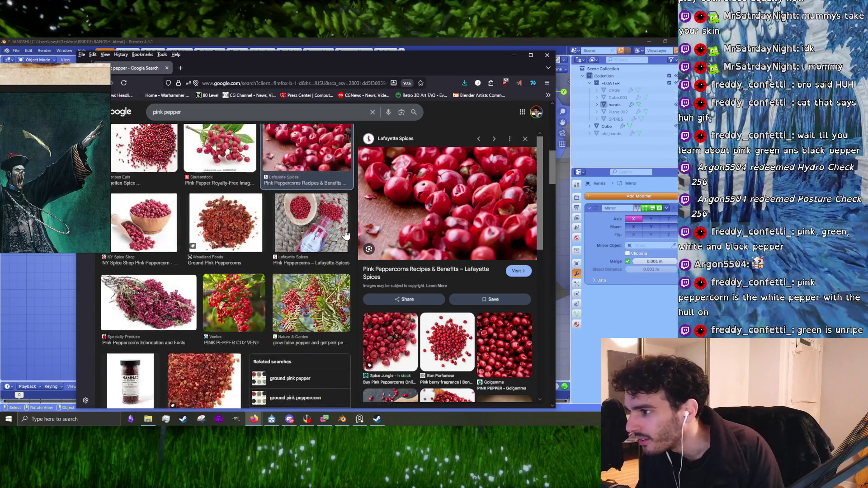
pyautogui.click(325, 244)
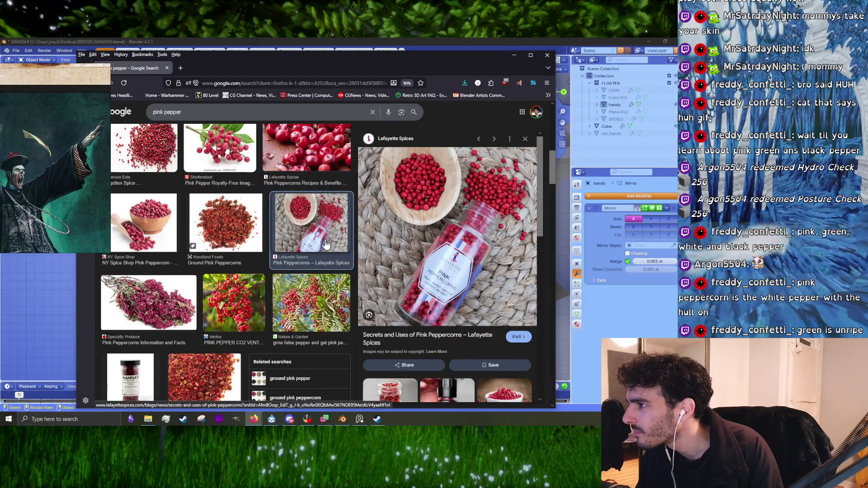
pyautogui.scroll(-3, 325, 244)
pyautogui.scroll(-3, 254, 207)
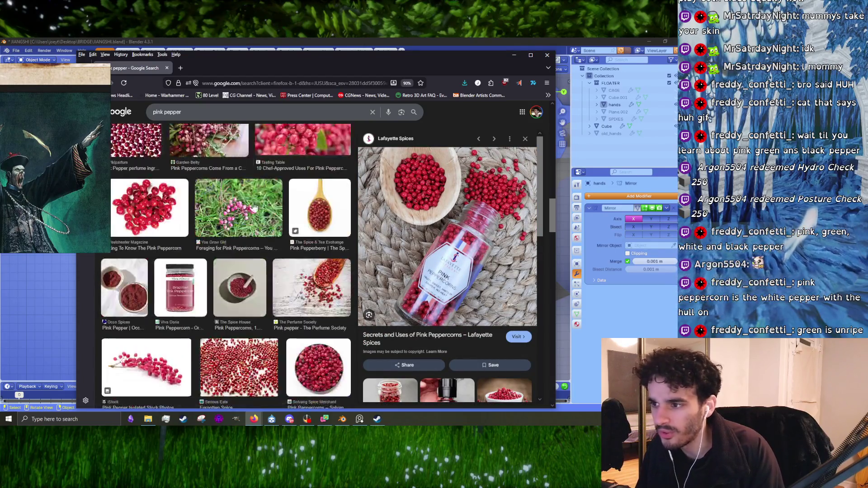
pyautogui.click(210, 140)
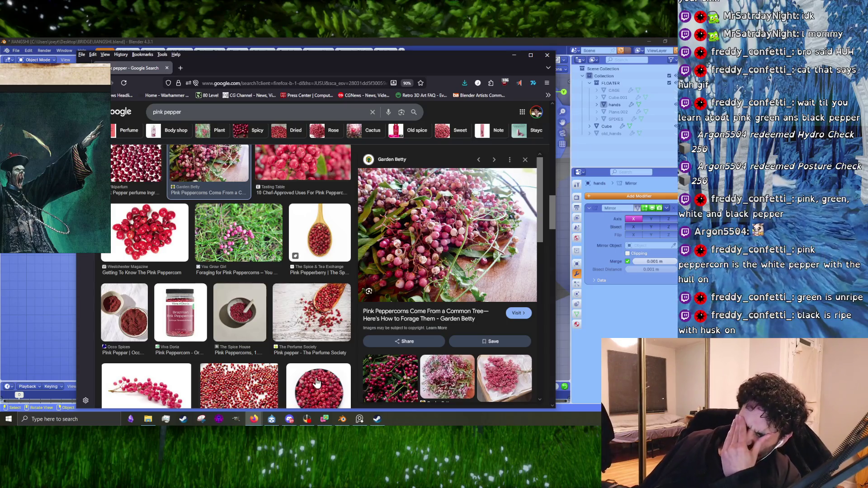
pyautogui.moveTo(289, 419)
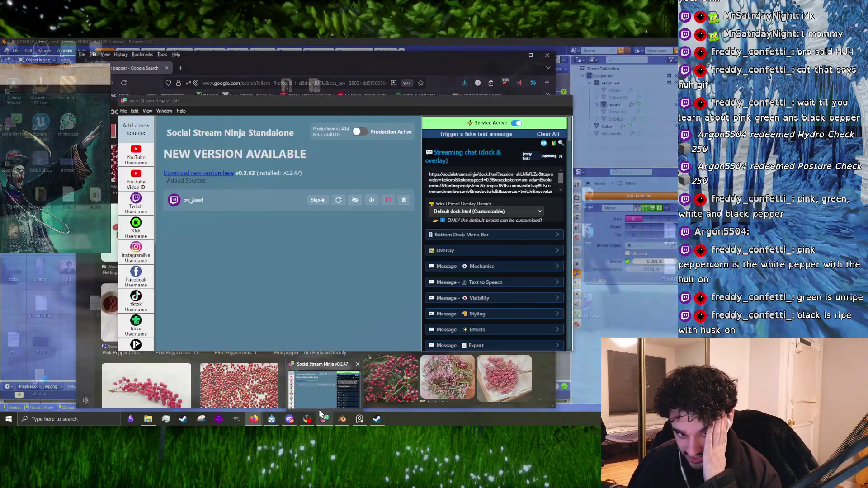
pyautogui.moveTo(319, 398)
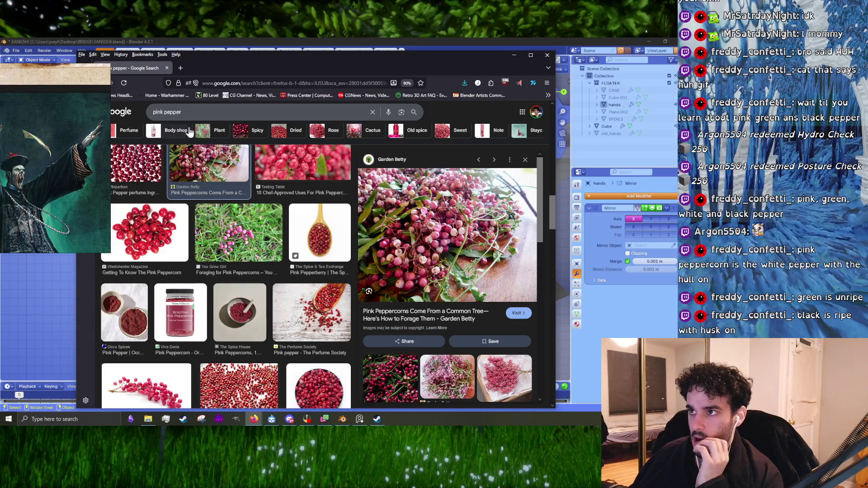
# - Search 'different stages of peppercorns' and open the Marion's Kitchen peppercorn types article
pyautogui.click(197, 116)
pyautogui.write('diff')
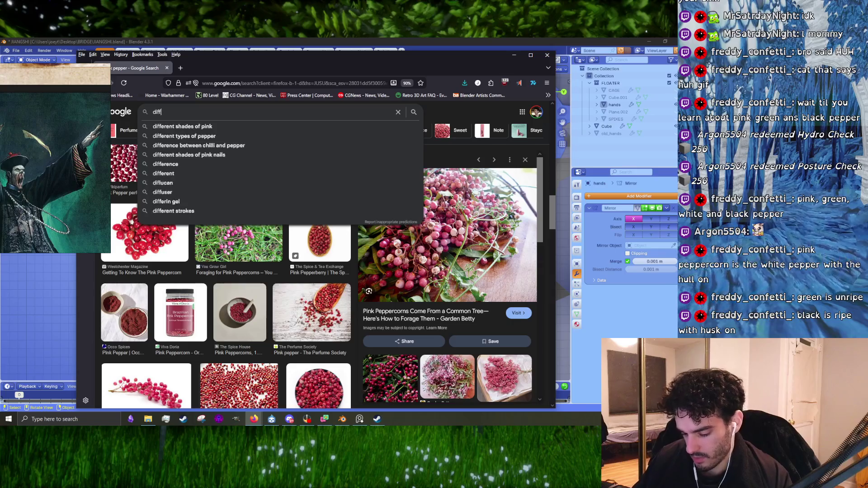
pyautogui.write('erent stage')
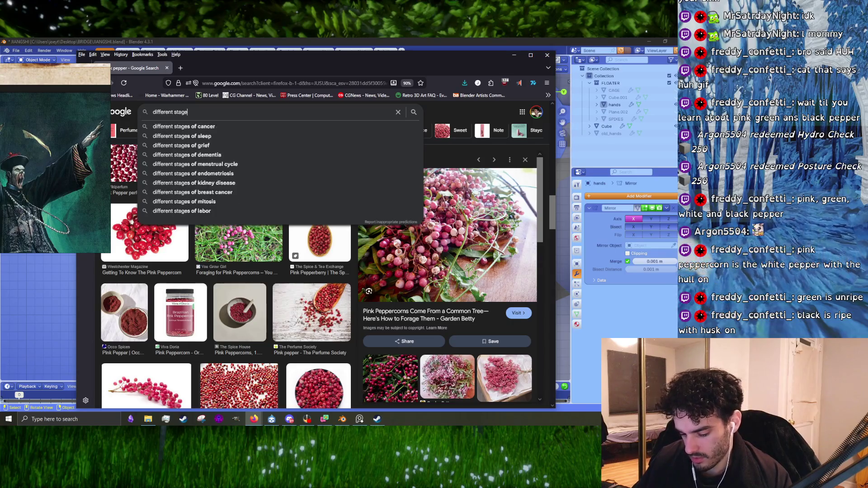
pyautogui.write('s of ppercorns')
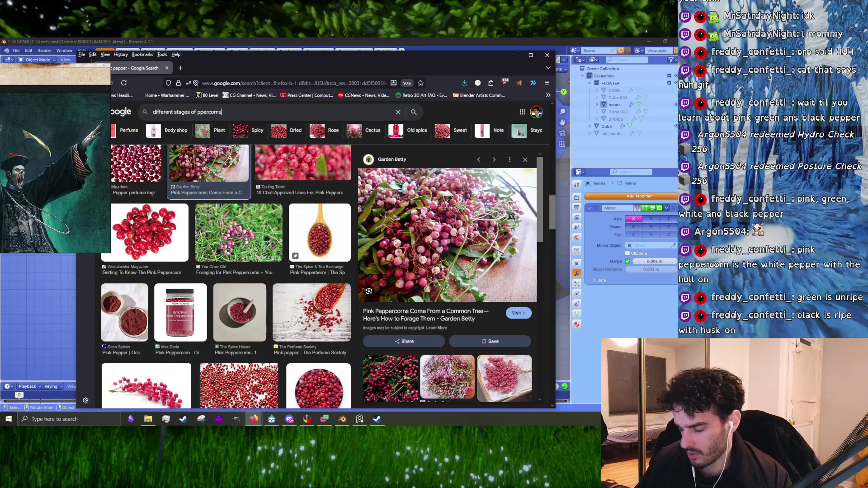
pyautogui.press('Return')
pyautogui.click(182, 179)
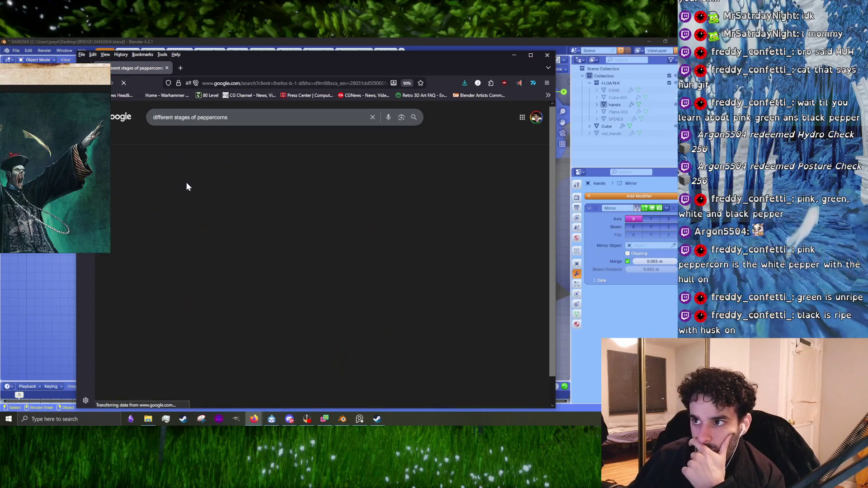
pyautogui.click(259, 215)
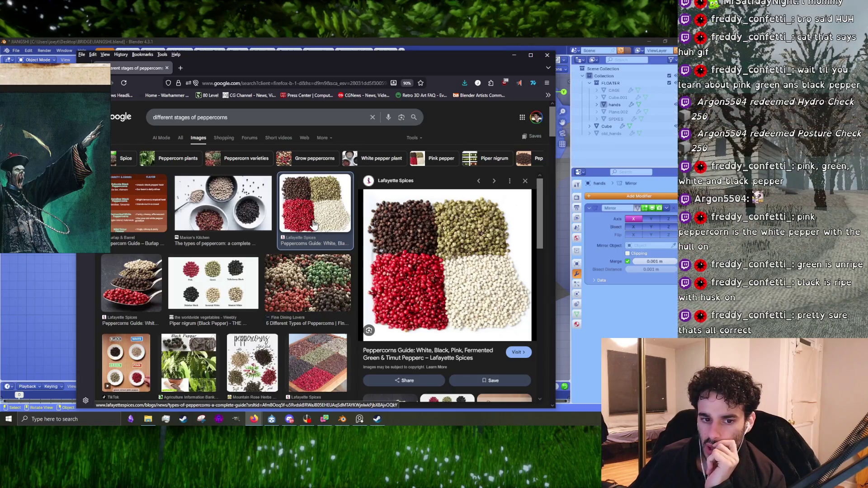
pyautogui.click(184, 140)
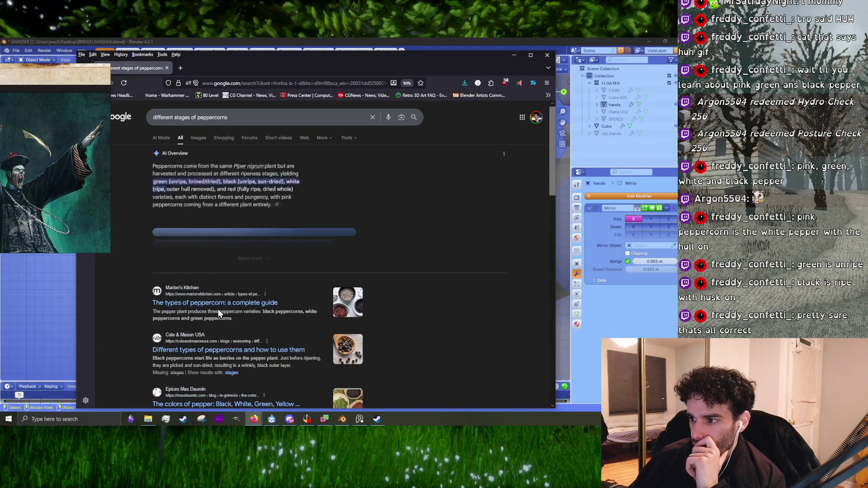
pyautogui.click(227, 192)
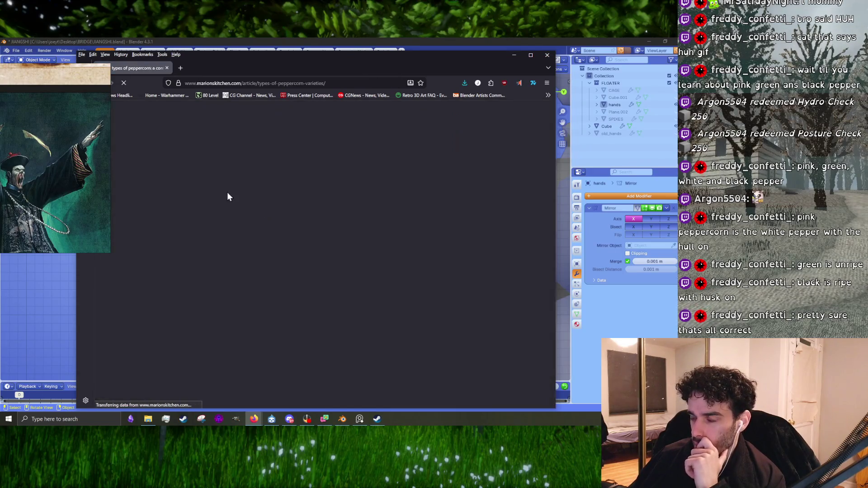
pyautogui.scroll(-5, 235, 207)
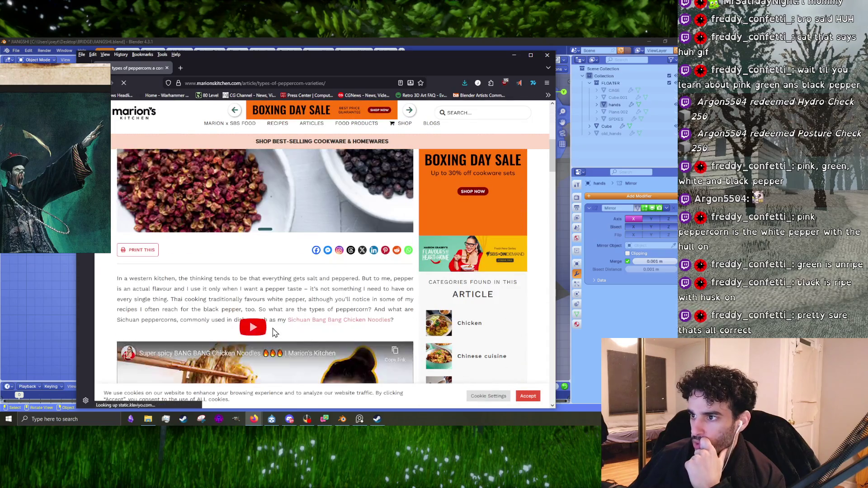
pyautogui.scroll(-5, 275, 301)
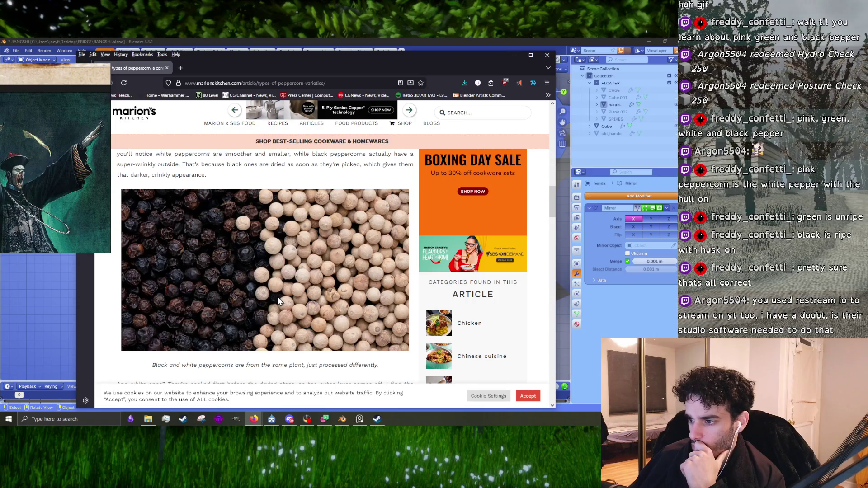
pyautogui.scroll(-3, 278, 300)
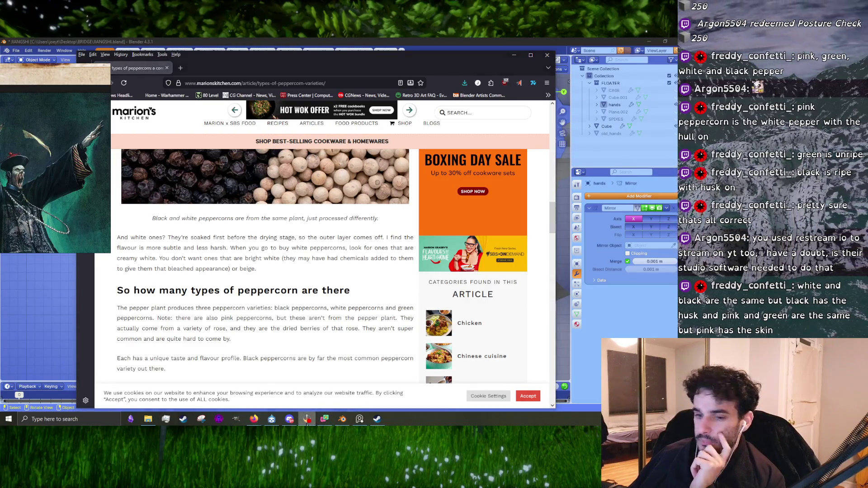
pyautogui.click(306, 419)
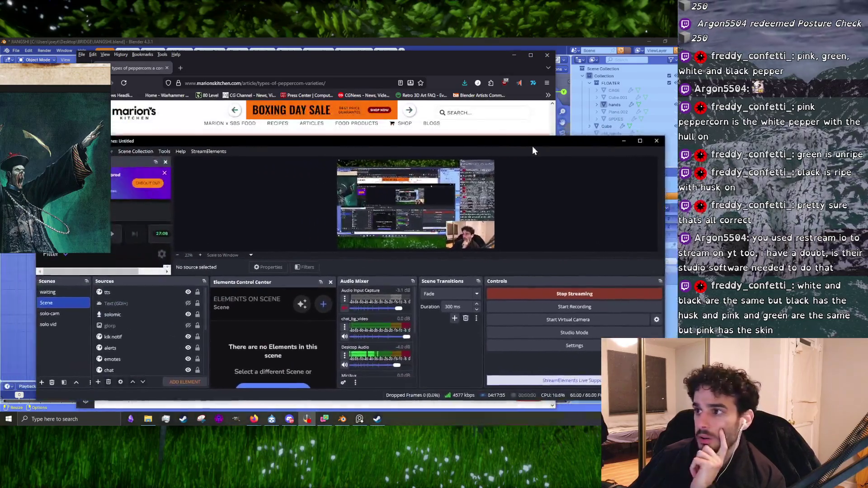
pyautogui.click(624, 141)
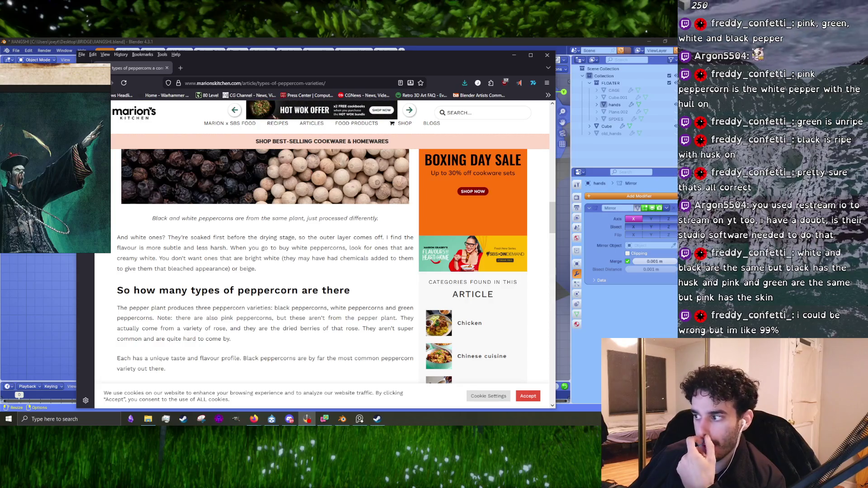
pyautogui.scroll(-10, 274, 325)
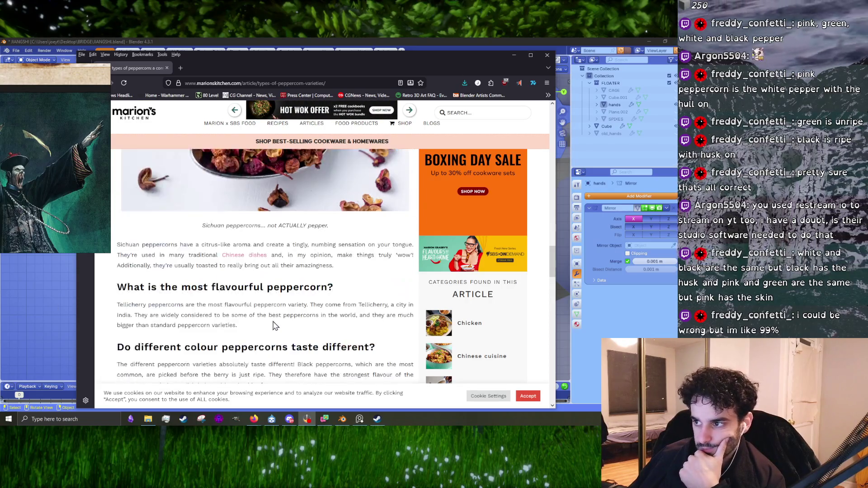
pyautogui.scroll(-15, 274, 326)
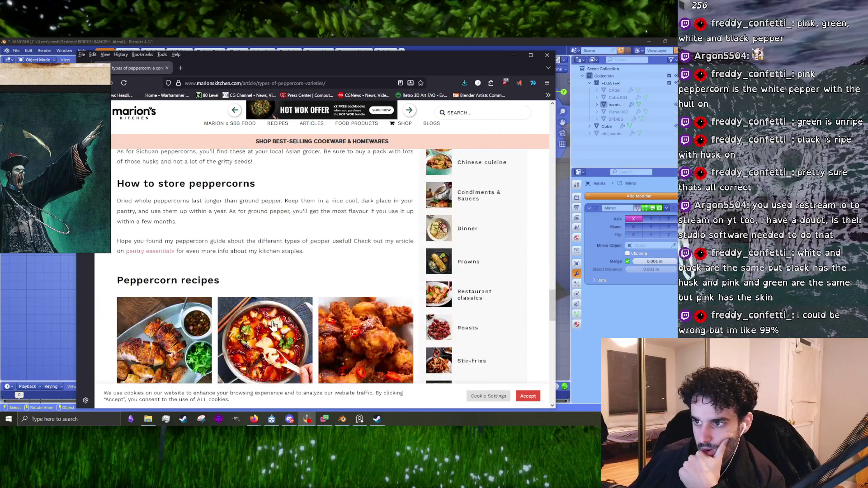
pyautogui.scroll(20, 274, 325)
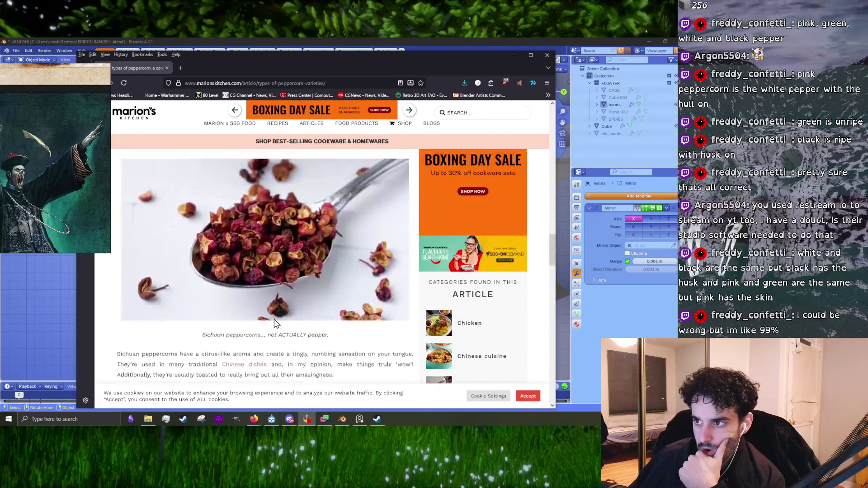
pyautogui.click(253, 82)
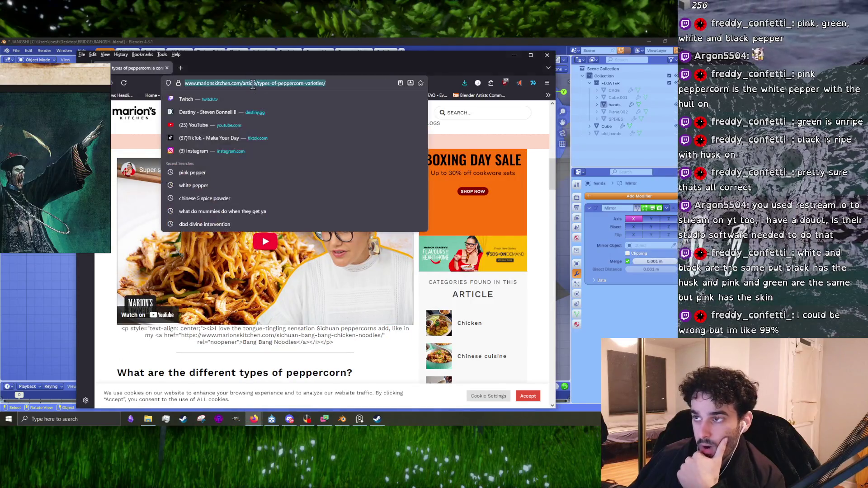
# - Search 'what is pink peppercorn', expand the AI overview, then open the Wikipedia result
pyautogui.write('what is pi')
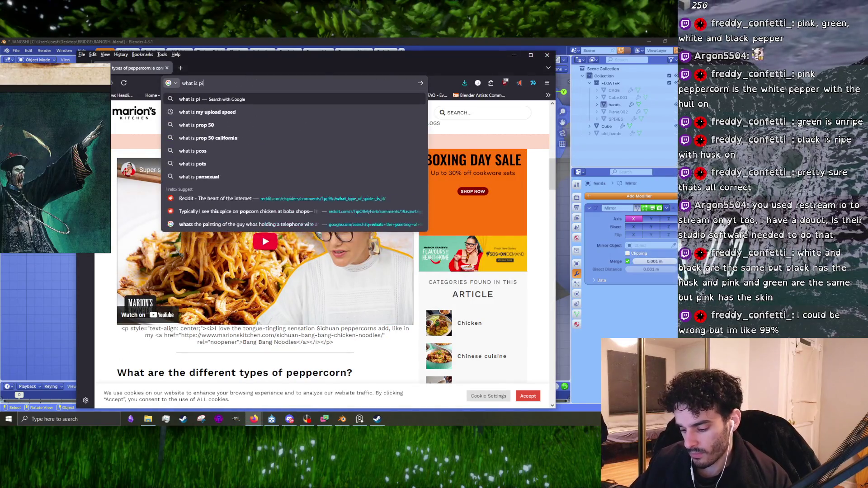
pyautogui.write('nk peppercorn')
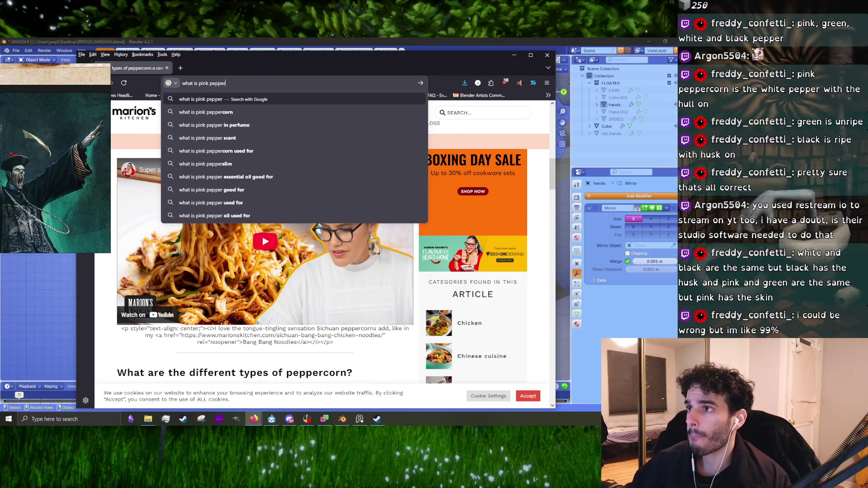
pyautogui.press('Return')
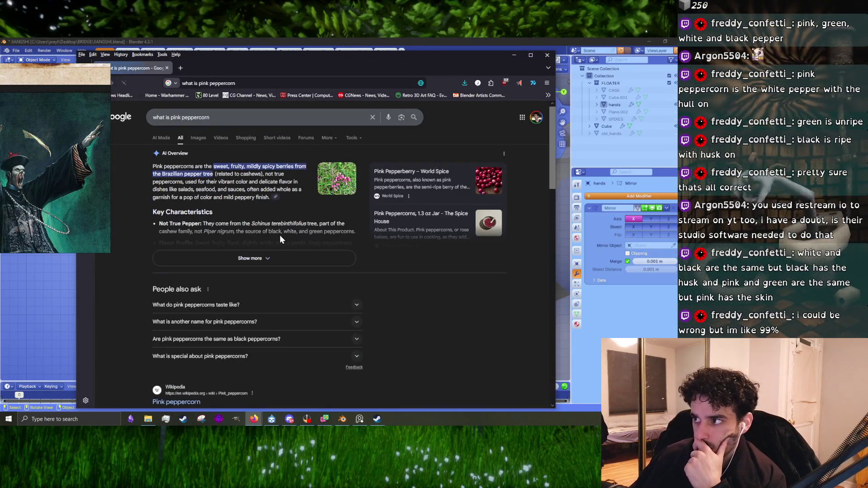
pyautogui.click(273, 251)
pyautogui.scroll(-2, 262, 264)
pyautogui.scroll(-5, 260, 263)
pyautogui.scroll(8, 258, 262)
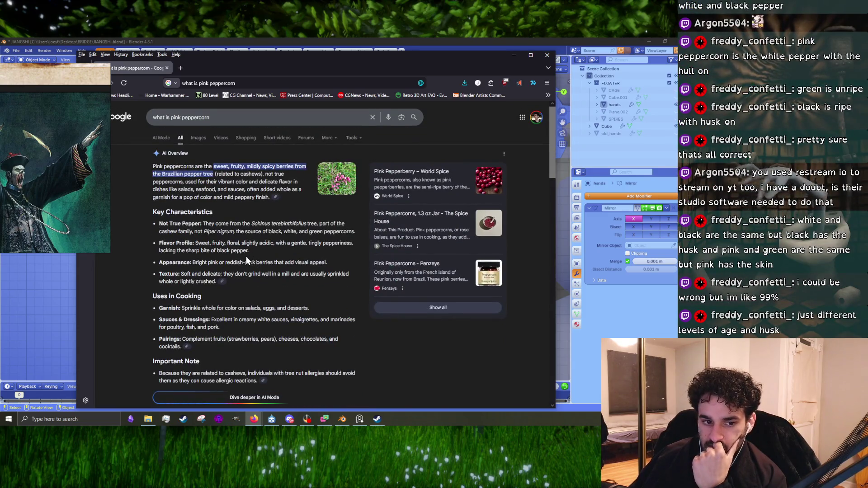
pyautogui.scroll(-8, 246, 257)
pyautogui.click(176, 246)
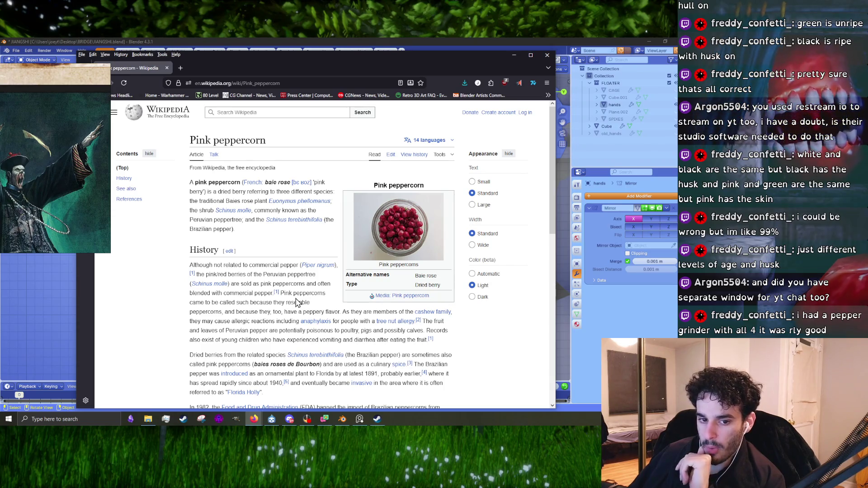
# - Read through the Pink peppercorn Wikipedia article, then close Firefox
pyautogui.scroll(-3, 206, 302)
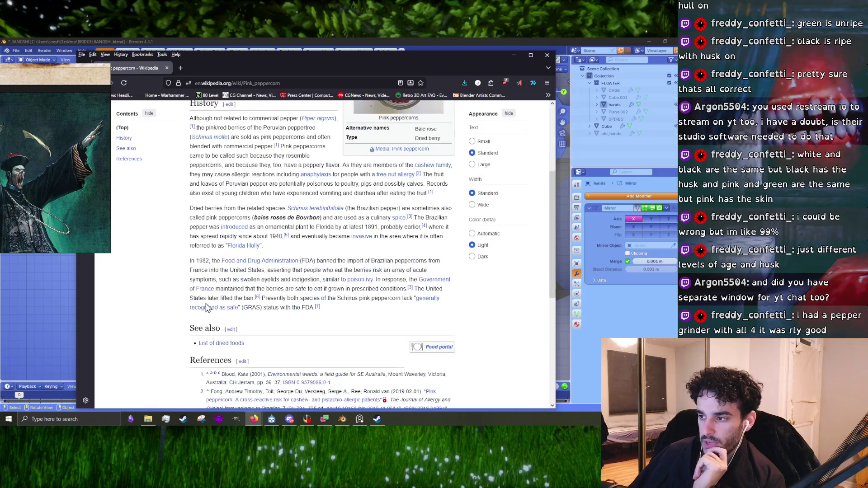
pyautogui.moveTo(210, 315)
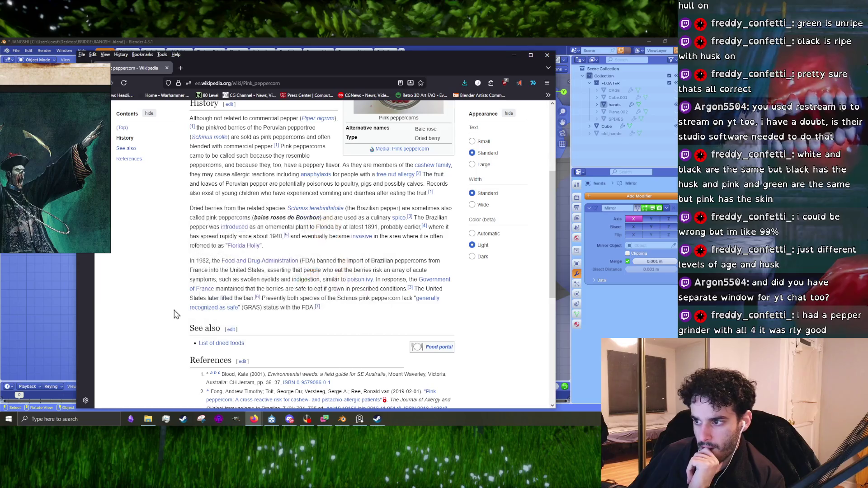
pyautogui.scroll(-2, 162, 312)
pyautogui.scroll(-3, 162, 311)
pyautogui.scroll(15, 160, 311)
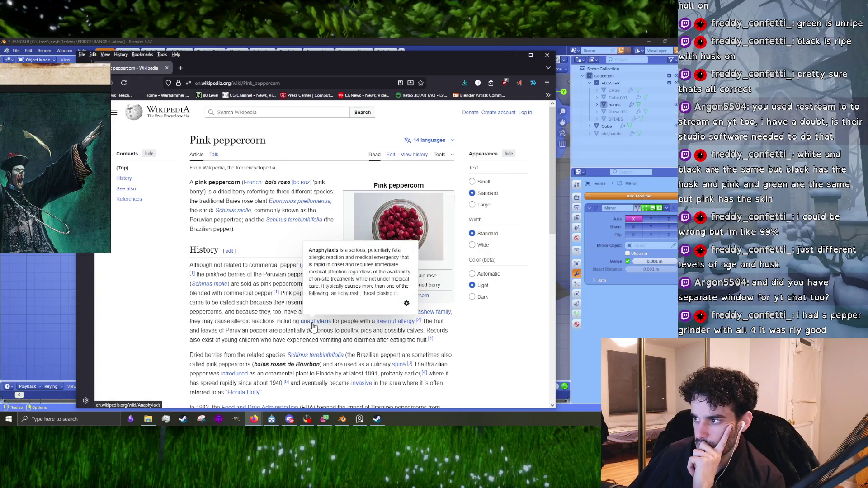
pyautogui.moveTo(378, 323)
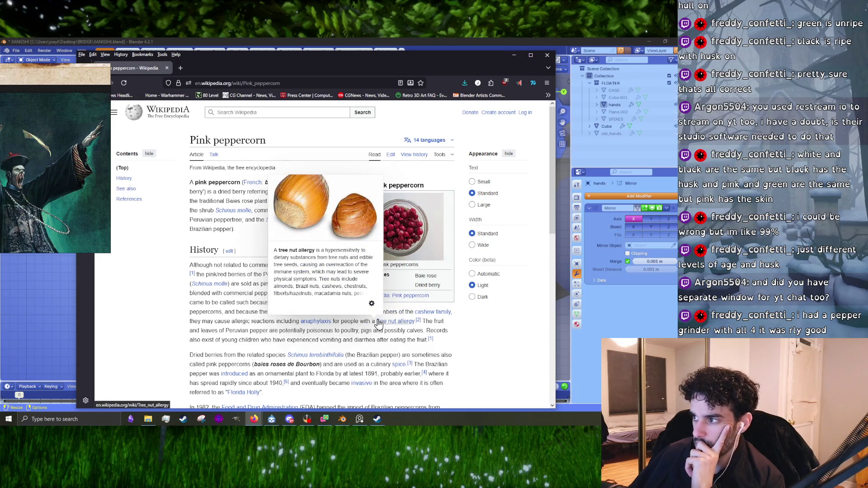
pyautogui.click(546, 56)
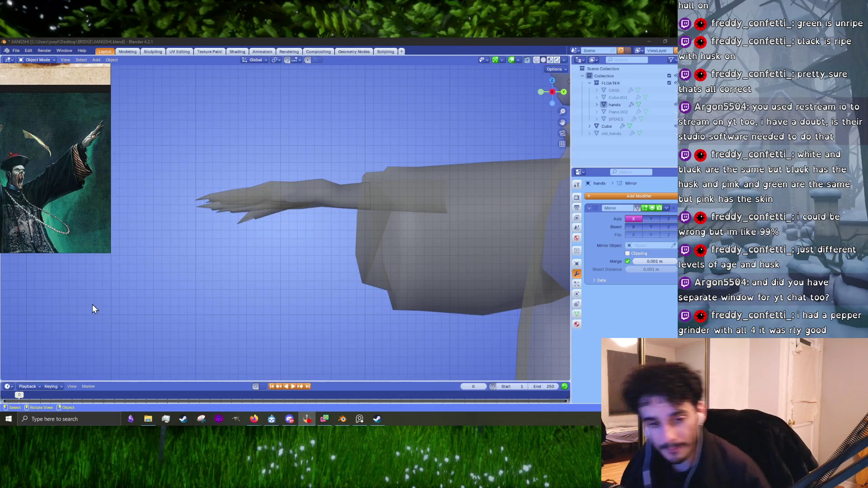
# - Select the hands object, enter Edit Mode and switch to top view
pyautogui.click(308, 187)
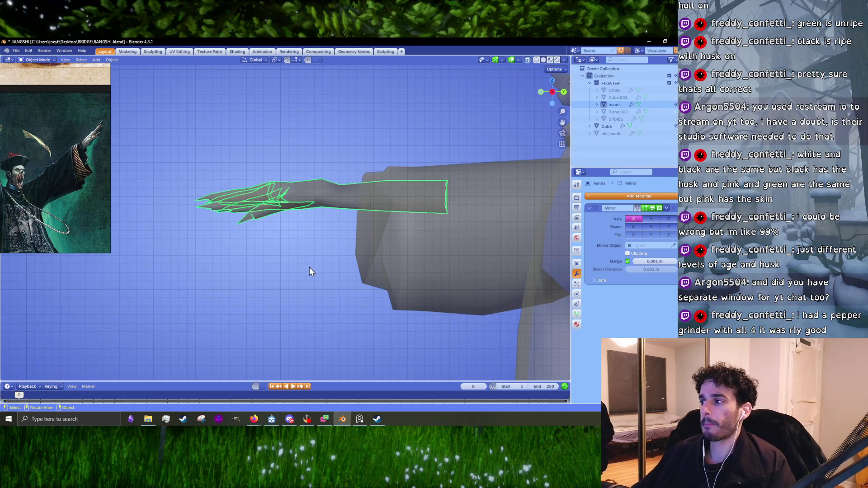
pyautogui.press('Tab')
pyautogui.moveTo(309, 271); pyautogui.dragTo(259, 206, button='middle')
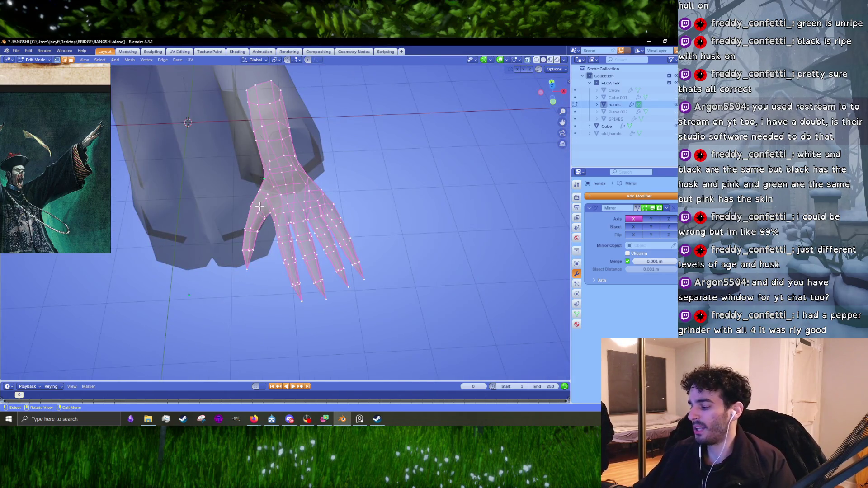
pyautogui.press('KP_7')
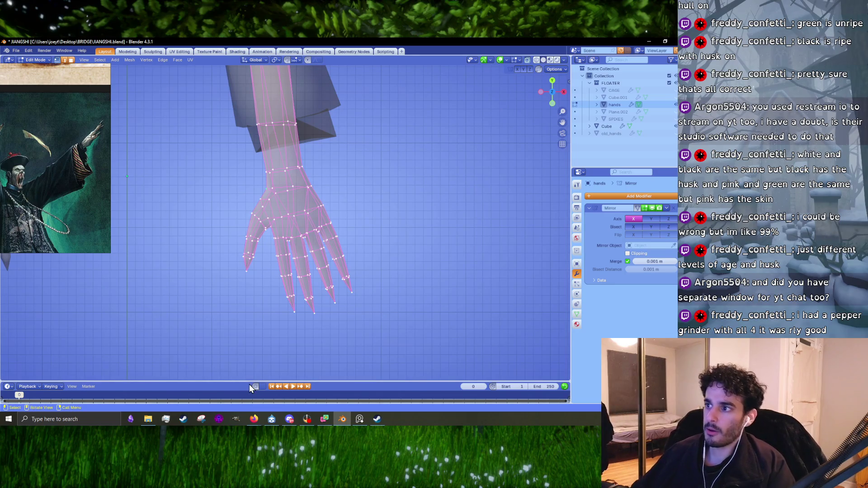
pyautogui.scroll(-5, 301, 217)
pyautogui.scroll(4, 301, 217)
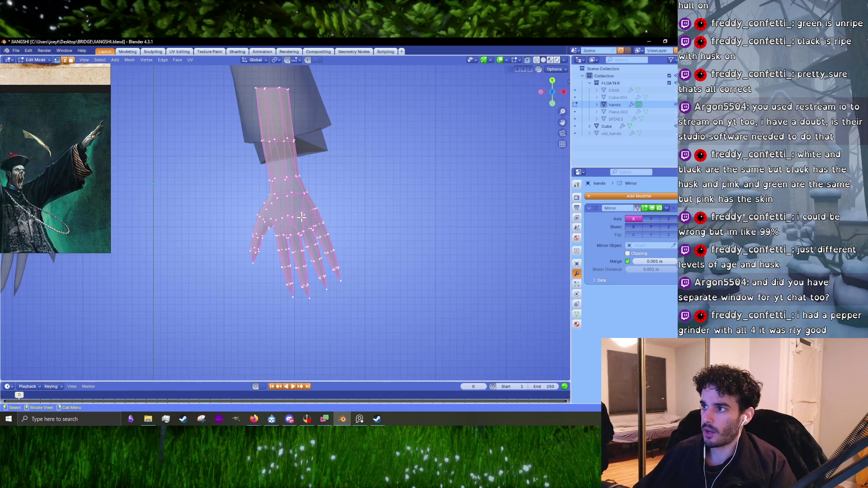
# - Select the forearm vertices and rotate the wrist ring slightly
pyautogui.hotkey('alt', 'a')
pyautogui.press('l')
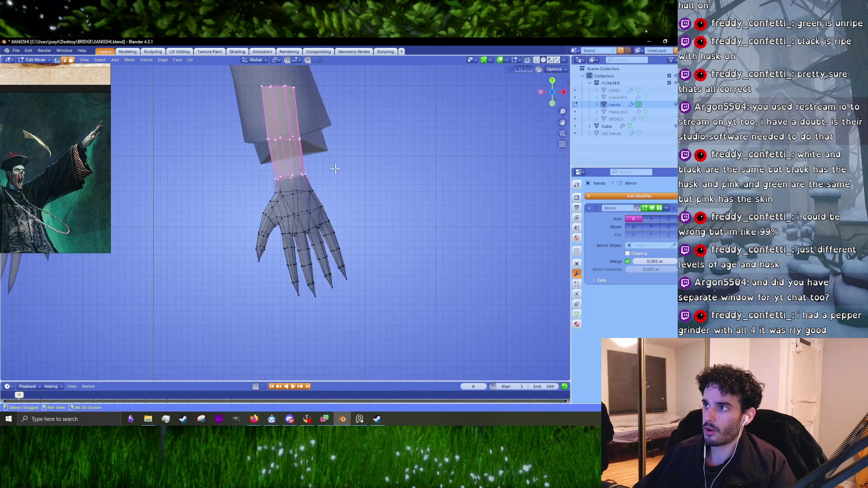
pyautogui.keyDown('shift'); pyautogui.moveTo(335, 169); pyautogui.dragTo(378, 237, button='middle'); pyautogui.keyUp('shift')
pyautogui.press('r')
pyautogui.click(391, 231)
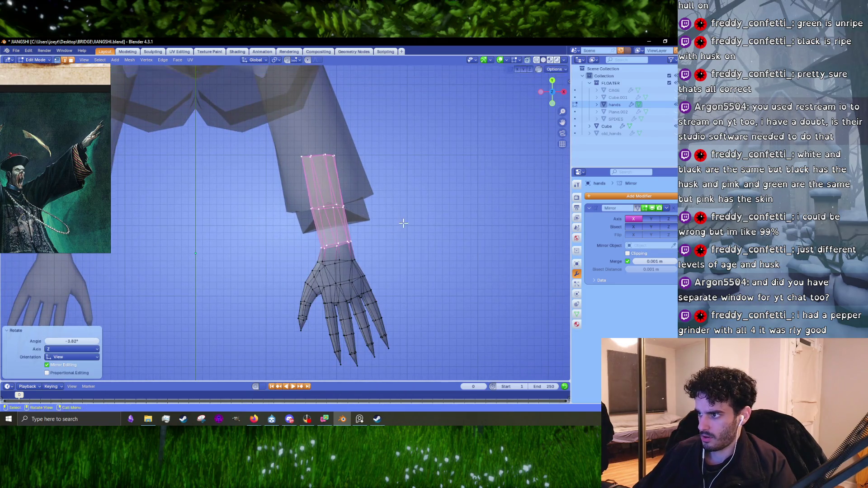
# - Scale the forearm loop near the sleeve, leaving the top loop unchanged
pyautogui.keyDown('alt'); pyautogui.click(382, 189); pyautogui.keyUp('alt')
pyautogui.press('s')
pyautogui.click(466, 188)
pyautogui.keyDown('alt'); pyautogui.click(360, 141); pyautogui.keyUp('alt')
pyautogui.press('s')
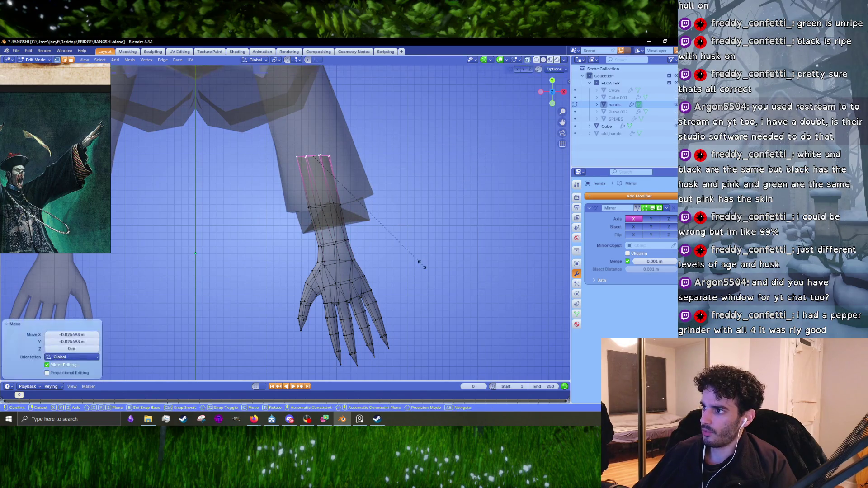
pyautogui.press('Escape')
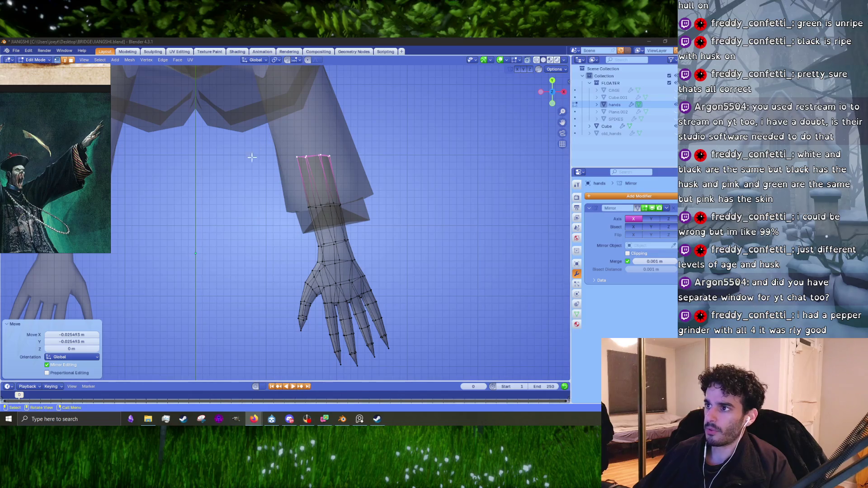
pyautogui.hotkey('alt', 'Tab')
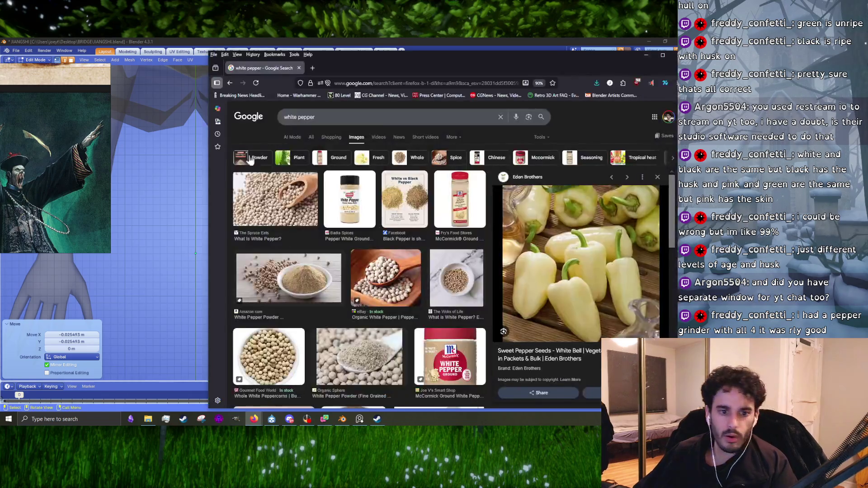
# - Search 'green peppercorn', show image results, and move the browser aside
pyautogui.click(326, 82)
pyautogui.click(371, 85)
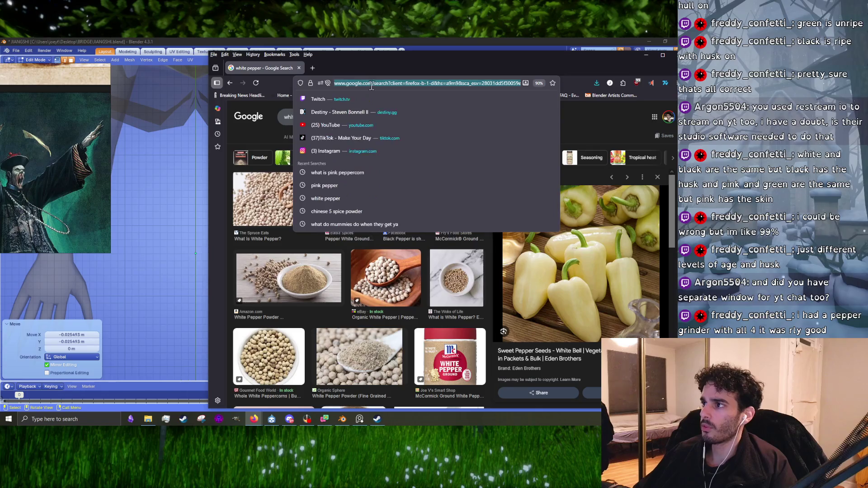
pyautogui.write('green peppe')
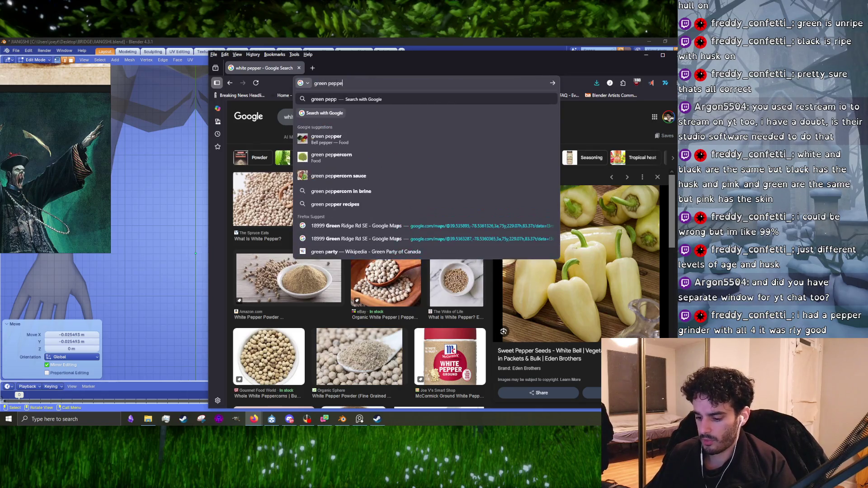
pyautogui.write('rcorn')
pyautogui.press('Return')
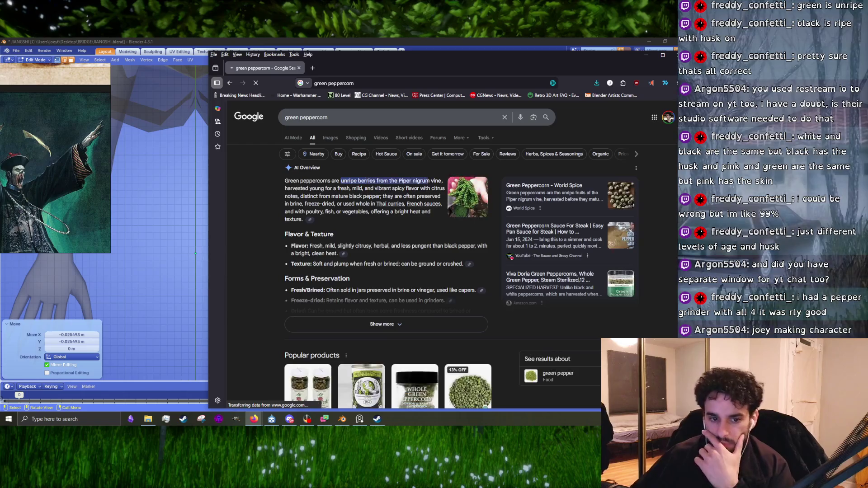
pyautogui.click(330, 138)
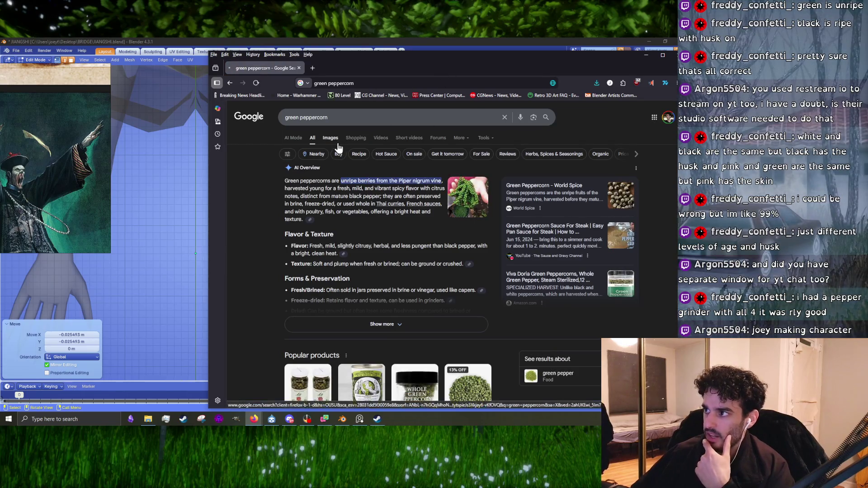
pyautogui.moveTo(465, 75); pyautogui.dragTo(349, 70)
# - Preview green peppercorn leaf, mixed peppercorns, plant, steak sauce and fresh-in-hand images
pyautogui.click(169, 270)
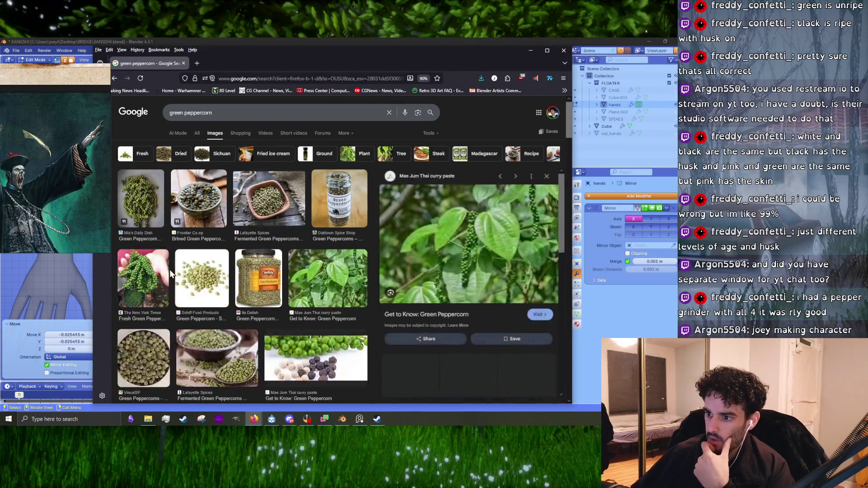
pyautogui.scroll(-2, 215, 271)
pyautogui.click(316, 290)
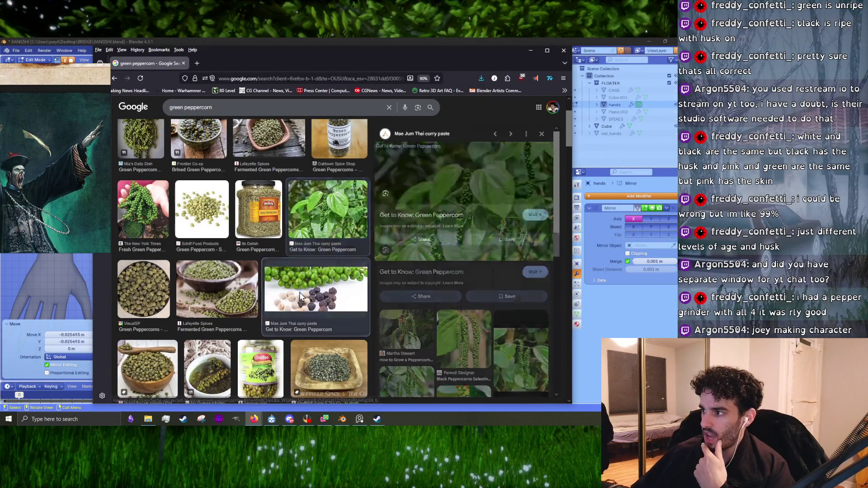
pyautogui.click(304, 225)
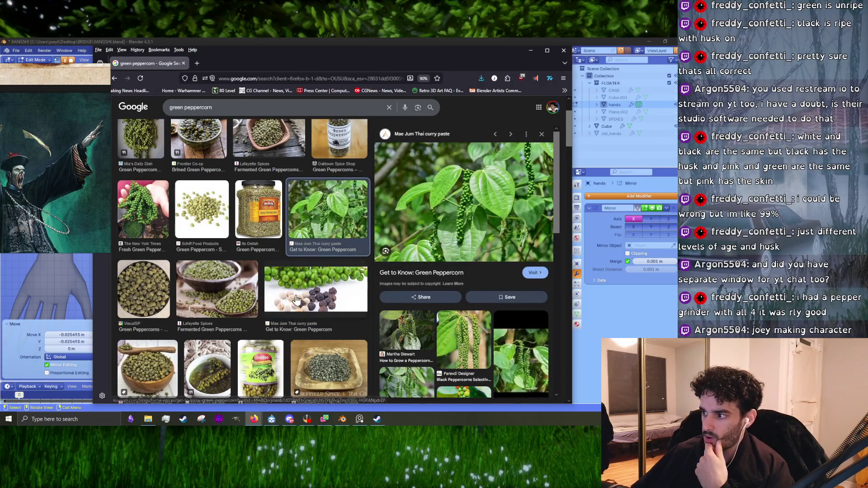
pyautogui.scroll(-4, 306, 294)
pyautogui.scroll(-4, 302, 293)
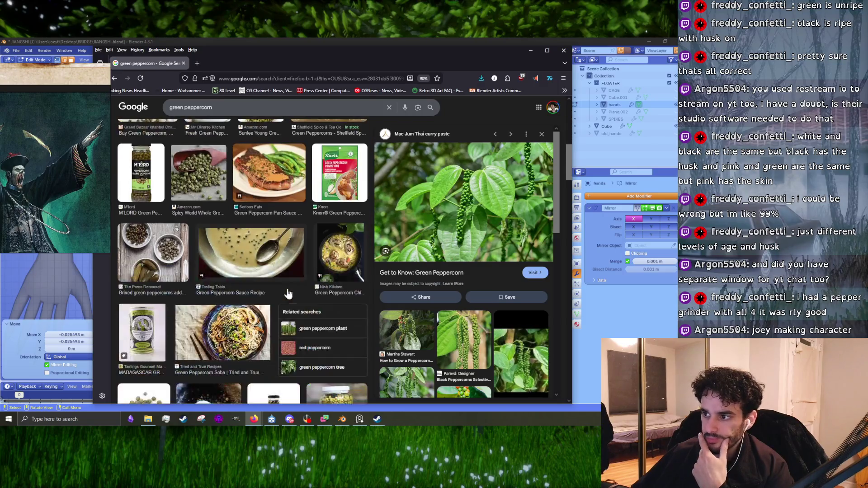
pyautogui.click(237, 174)
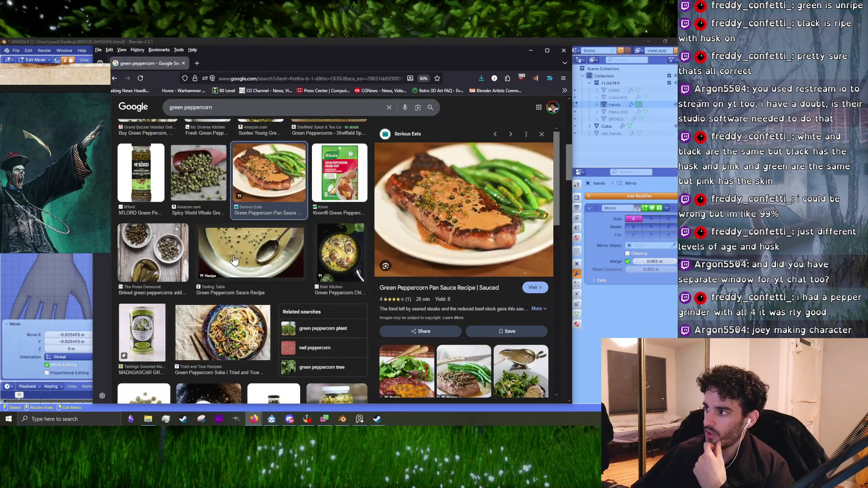
pyautogui.scroll(6, 234, 259)
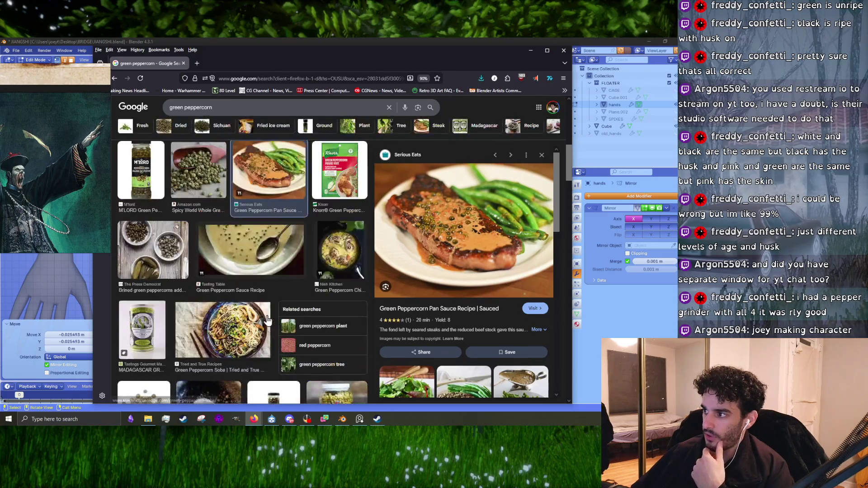
pyautogui.scroll(3, 267, 316)
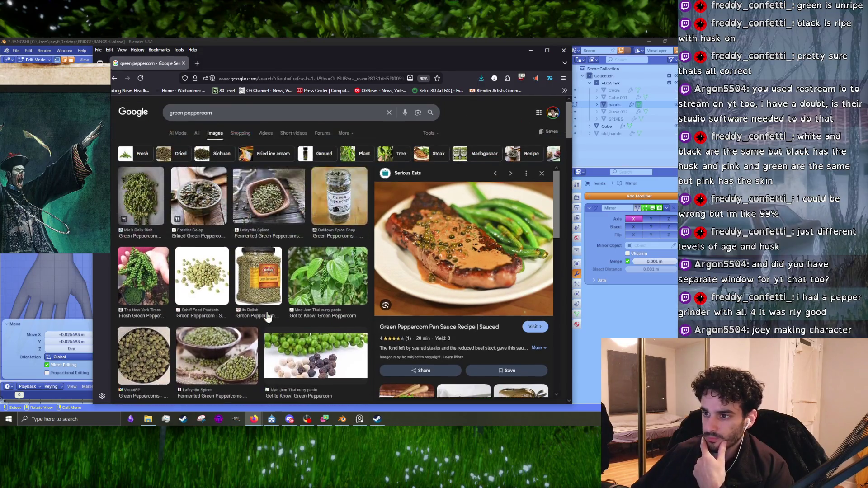
pyautogui.click(143, 275)
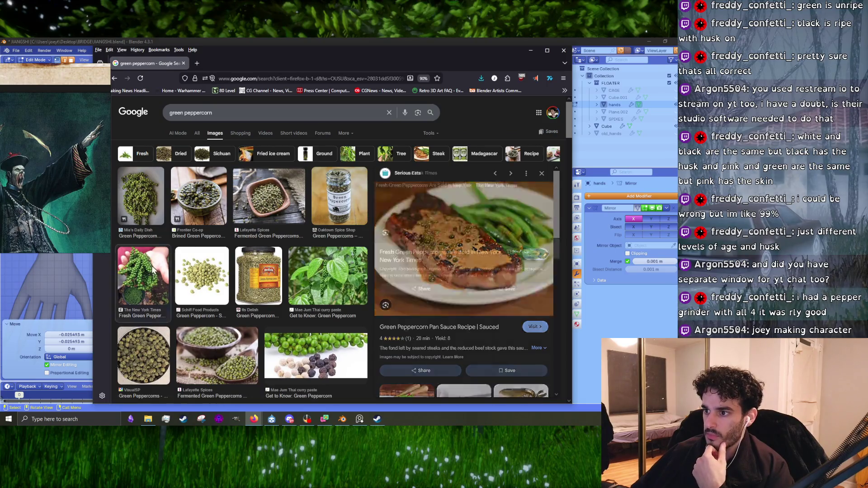
# - Preview the Sunlee and Spice Pilgrim jars and green bowl images, then close Firefox
pyautogui.scroll(-4, 399, 301)
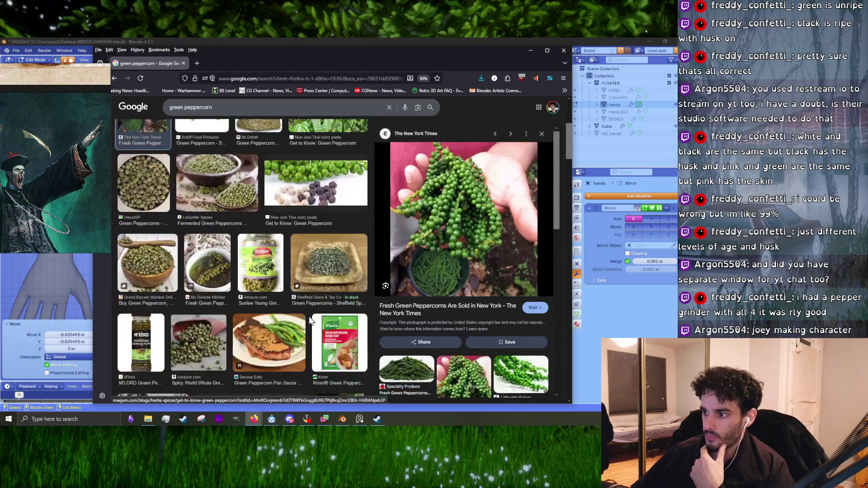
pyautogui.scroll(-1, 231, 278)
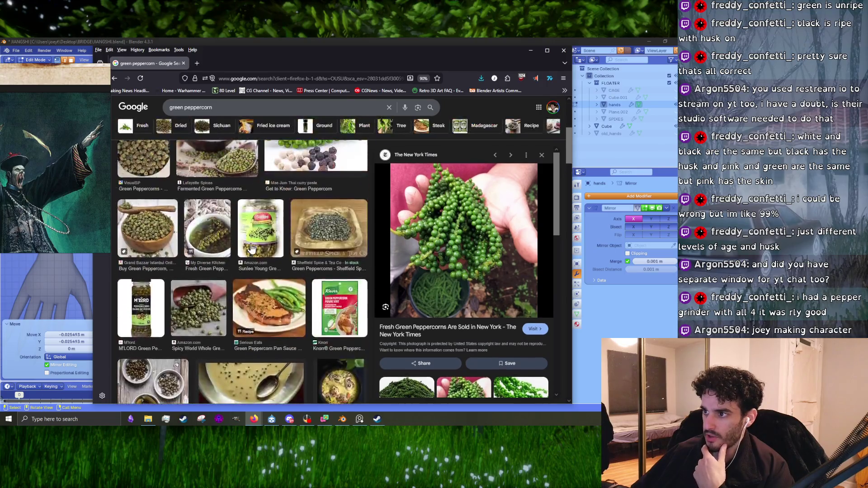
pyautogui.click(250, 248)
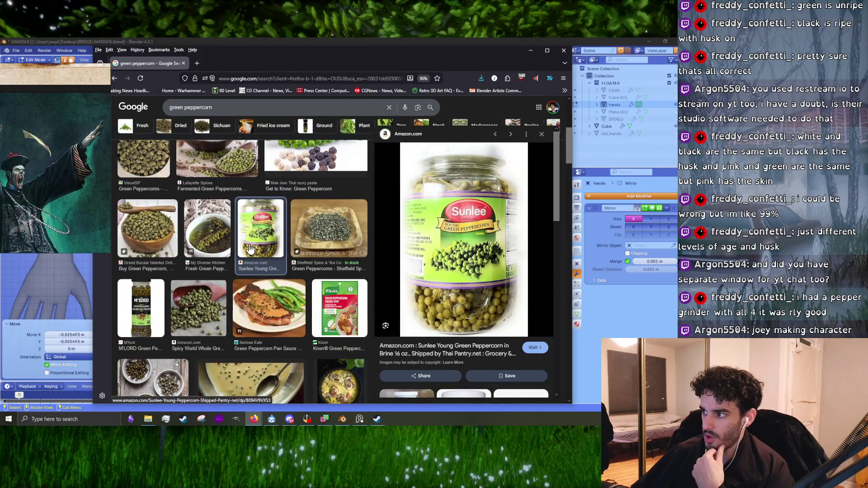
pyautogui.scroll(-7, 313, 290)
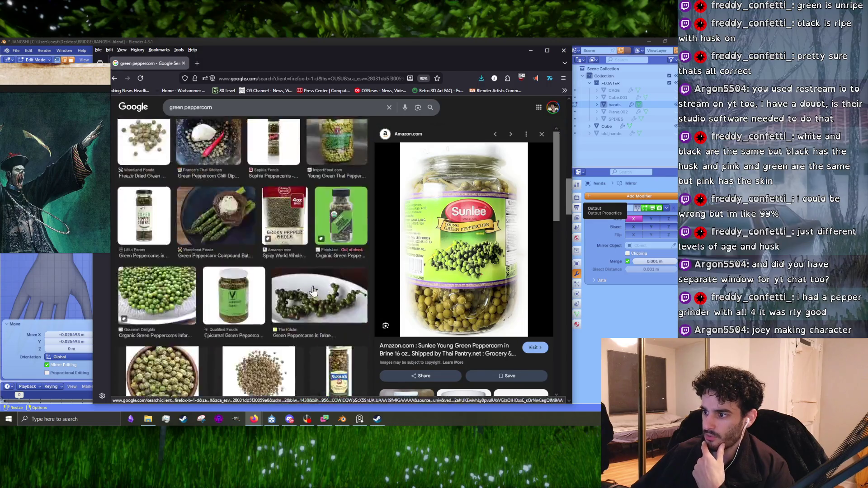
pyautogui.scroll(-4, 313, 291)
pyautogui.click(272, 275)
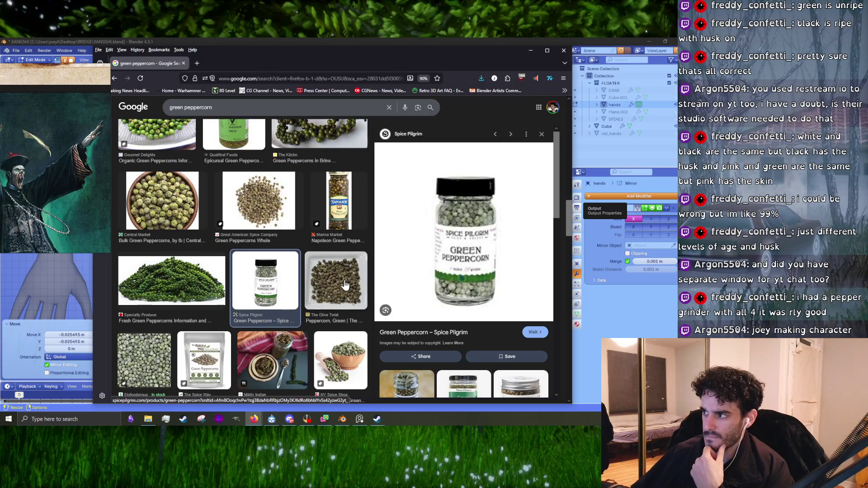
pyautogui.scroll(-5, 311, 276)
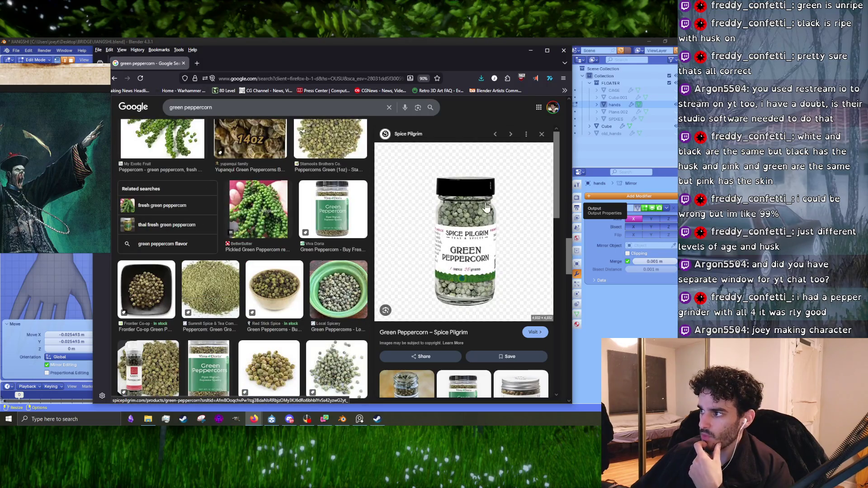
pyautogui.click(329, 279)
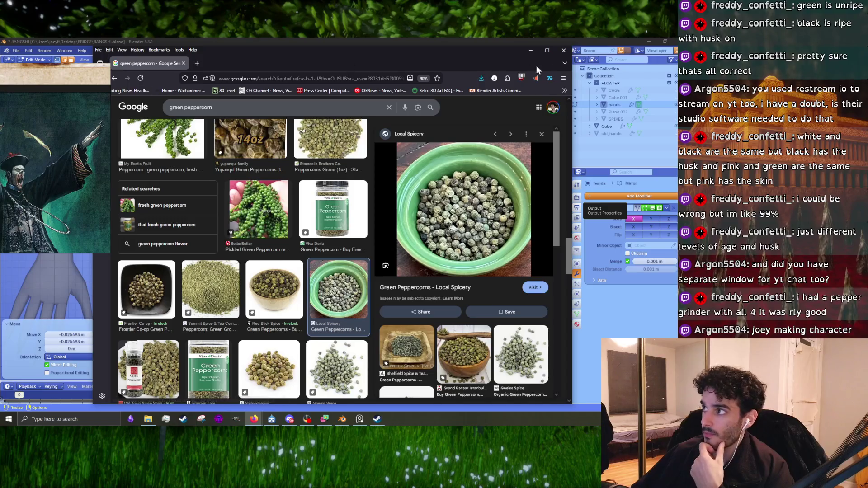
pyautogui.click(564, 51)
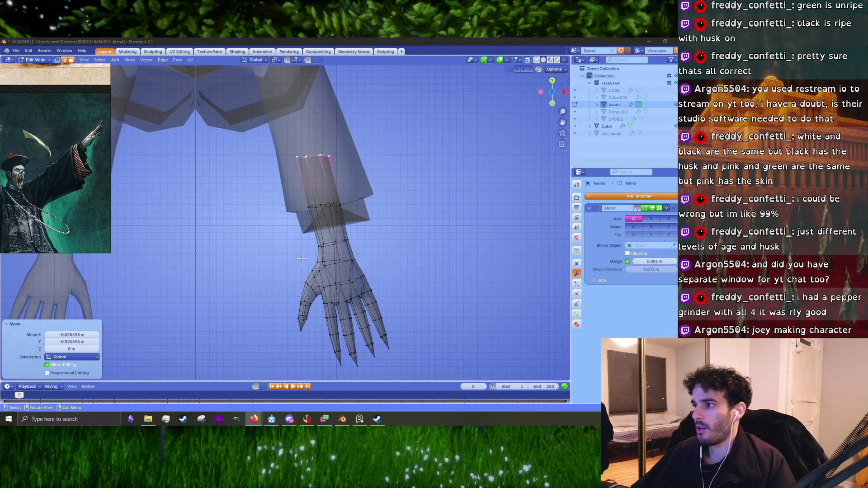
# - Try growing and box-selecting the upper forearm faces, then clear the selection
pyautogui.scroll(3, 302, 258)
pyautogui.press('ctrl+KP_Add')
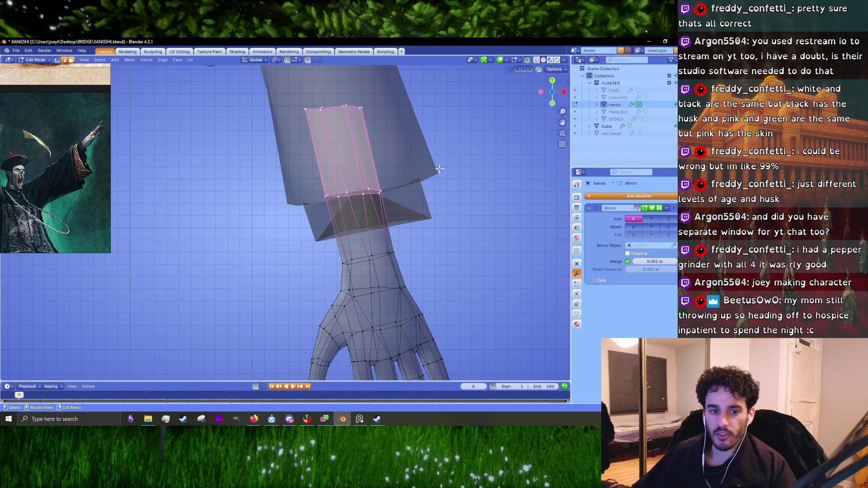
pyautogui.moveTo(456, 156)
pyautogui.keyDown('ctrl'); pyautogui.mouseDown(button='right')
pyautogui.moveTo(339, 207)
pyautogui.moveTo(262, 205)
pyautogui.moveTo(276, 205)
pyautogui.mouseUp(button='right'); pyautogui.keyUp('ctrl')
pyautogui.moveTo(511, 165)
pyautogui.keyDown('ctrl'); pyautogui.mouseDown(button='right')
pyautogui.moveTo(388, 224)
pyautogui.moveTo(276, 190)
pyautogui.moveTo(177, 251)
pyautogui.moveTo(388, 90)
pyautogui.mouseUp(button='right'); pyautogui.keyUp('ctrl')
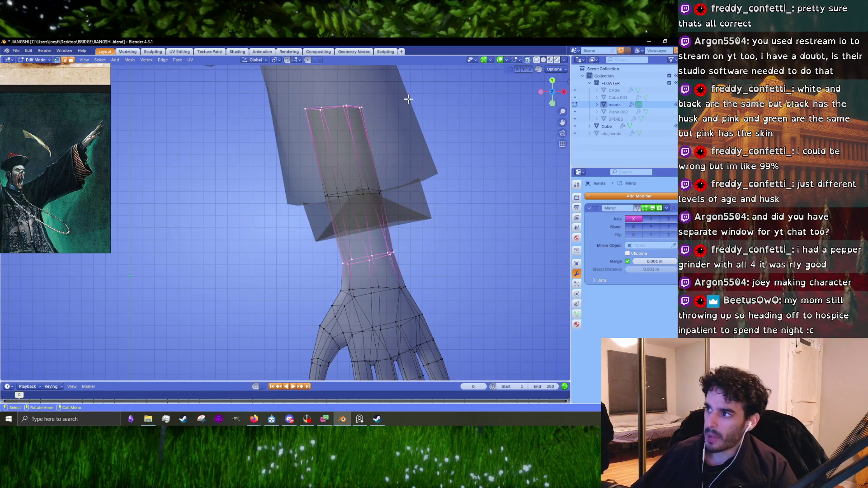
pyautogui.click(320, 225)
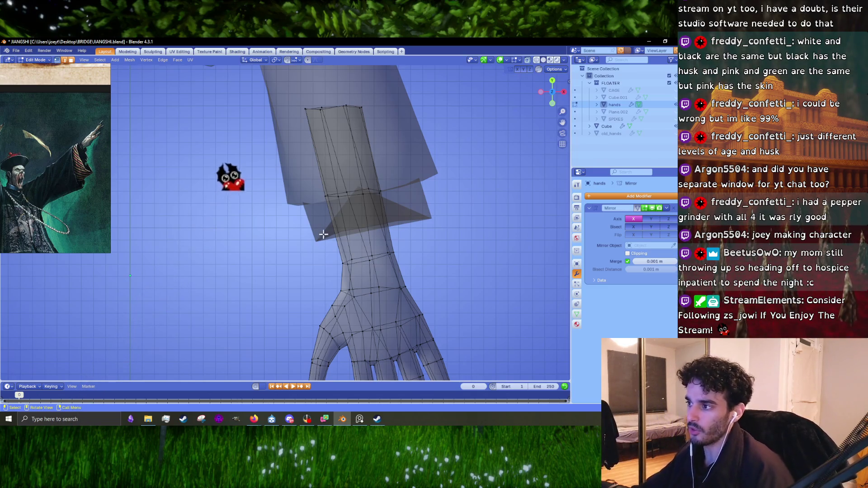
# - Flatten the upper forearm edge loop along Z and tilt it by -10°
pyautogui.keyDown('alt'); pyautogui.click(380, 193); pyautogui.keyUp('alt')
pyautogui.press('s')
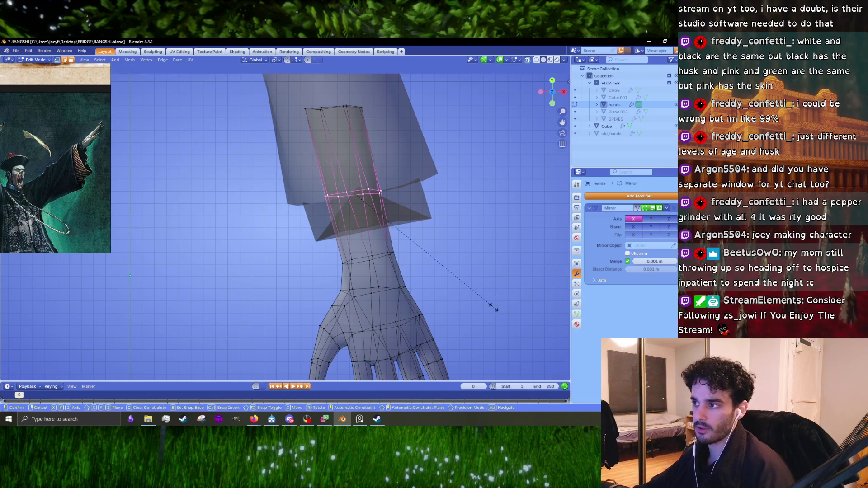
pyautogui.press('z')
pyautogui.click(371, 217)
pyautogui.write('syr-10')
pyautogui.press('Return')
pyautogui.scroll(-3, 418, 231)
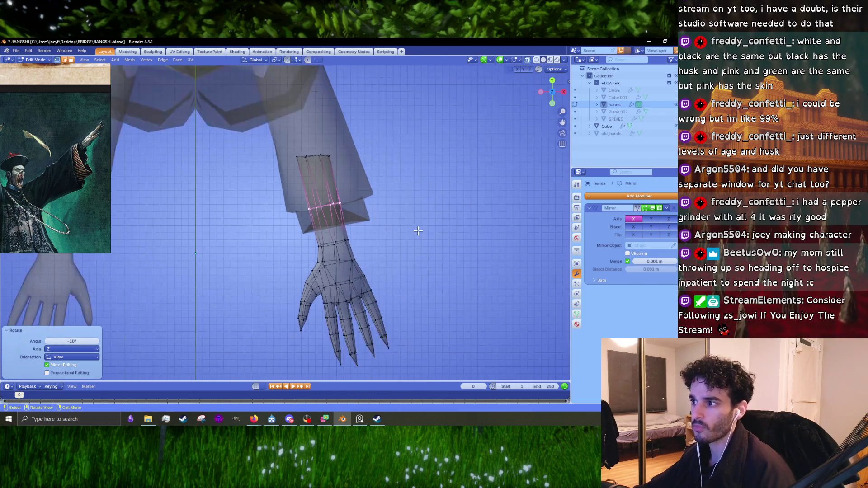
pyautogui.scroll(5, 418, 231)
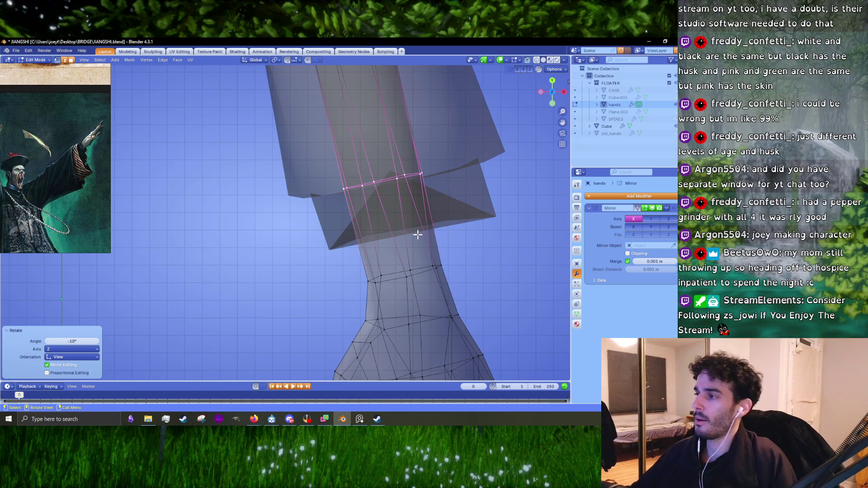
# - Exit Edit Mode to view the character from the side, then resume editing the hands
pyautogui.press('Tab')
pyautogui.scroll(-4, 407, 235)
pyautogui.moveTo(385, 224)
pyautogui.mouseDown(button='middle')
pyautogui.moveTo(294, 198)
pyautogui.moveTo(310, 167)
pyautogui.mouseUp(button='middle')
pyautogui.press('Tab')
pyautogui.scroll(5, 335, 237)
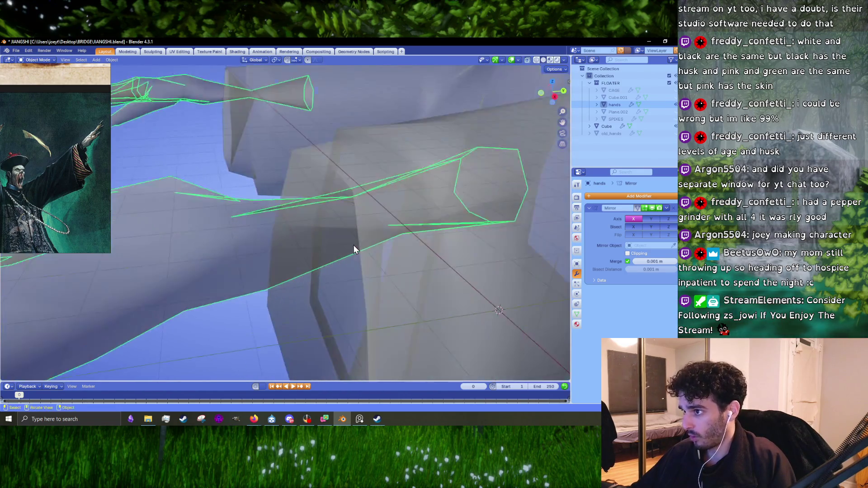
# - In top view, flatten the wrist loop along Y and shift it slightly along Y
pyautogui.hotkey('ctrl', 'z')
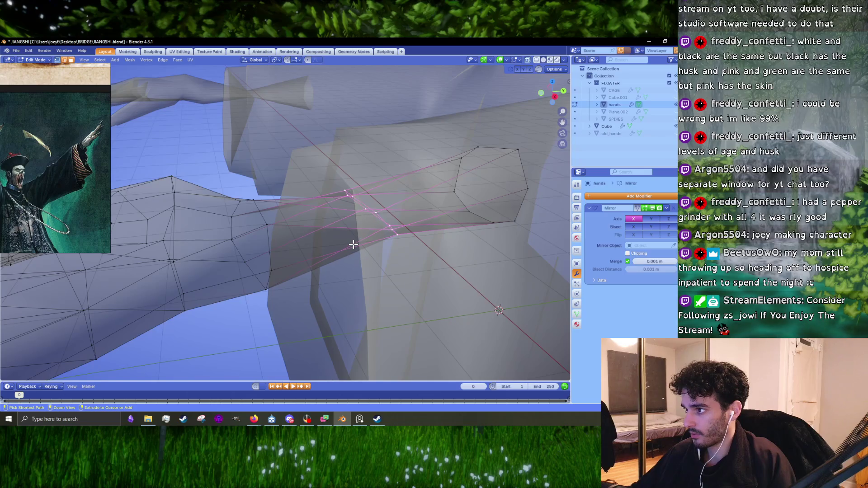
pyautogui.press('KP_3')
pyautogui.press('KP_7')
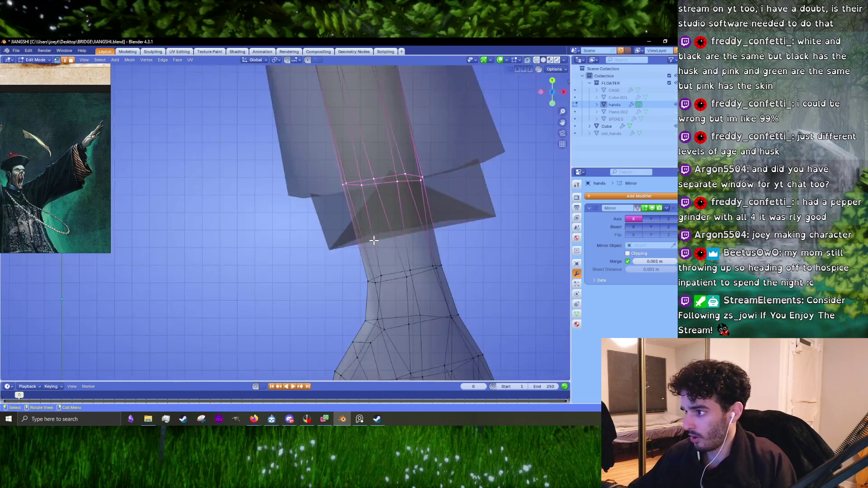
pyautogui.keyDown('shift'); pyautogui.moveTo(504, 178); pyautogui.dragTo(363, 231, button='middle'); pyautogui.keyUp('shift')
pyautogui.press('s')
pyautogui.press('y')
pyautogui.click(379, 276)
pyautogui.press('g')
pyautogui.press('y')
pyautogui.click(380, 255)
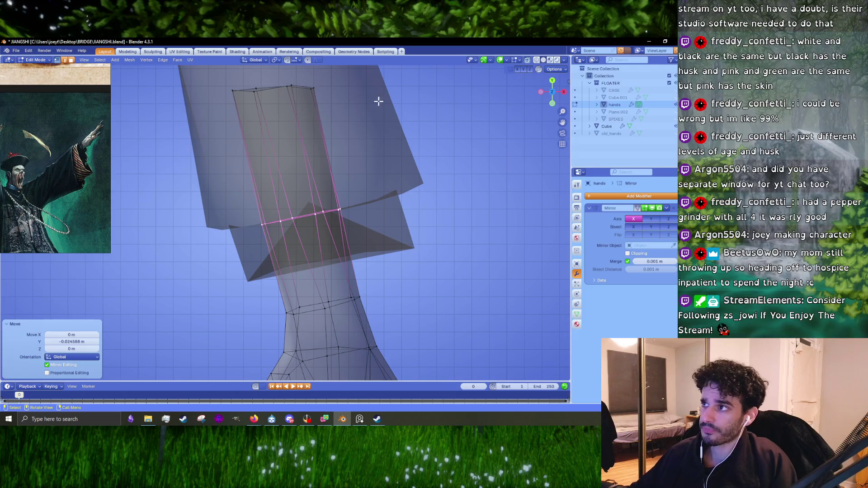
# - Flatten the arm's top loop along Y and move it into its final position
pyautogui.keyDown('alt'); pyautogui.click(273, 86); pyautogui.keyUp('alt')
pyautogui.keyDown('shift'); pyautogui.moveTo(276, 89); pyautogui.dragTo(324, 199, button='middle'); pyautogui.keyUp('shift')
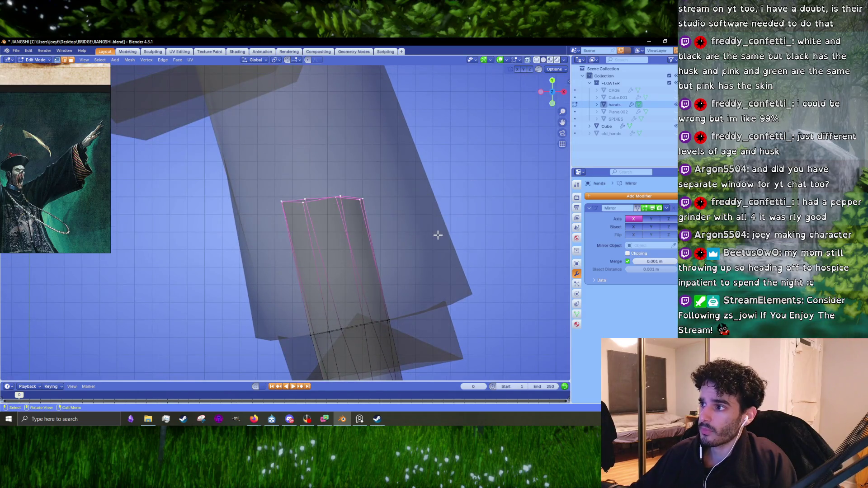
pyautogui.press('s')
pyautogui.press('y')
pyautogui.click(407, 253)
pyautogui.press('s')
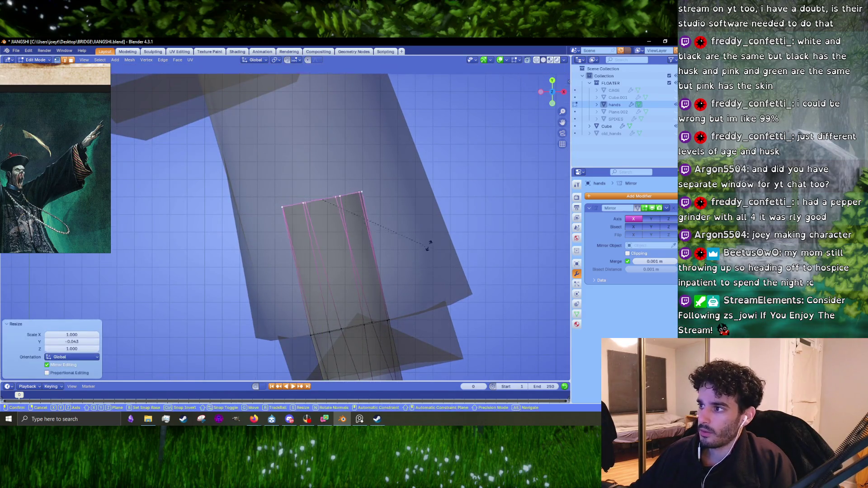
pyautogui.press('g')
pyautogui.click(419, 251)
pyautogui.scroll(-3, 419, 252)
pyautogui.press('g')
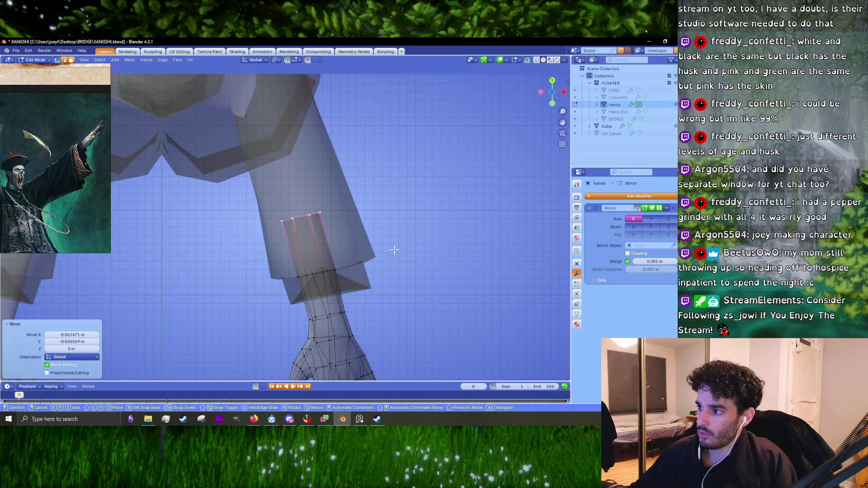
pyautogui.click(395, 250)
pyautogui.scroll(-4, 307, 289)
pyautogui.scroll(5, 307, 289)
# - Select the whole hand with L, move and rotate it into the sleeve, then bring up the Reddit browser window
pyautogui.press('l')
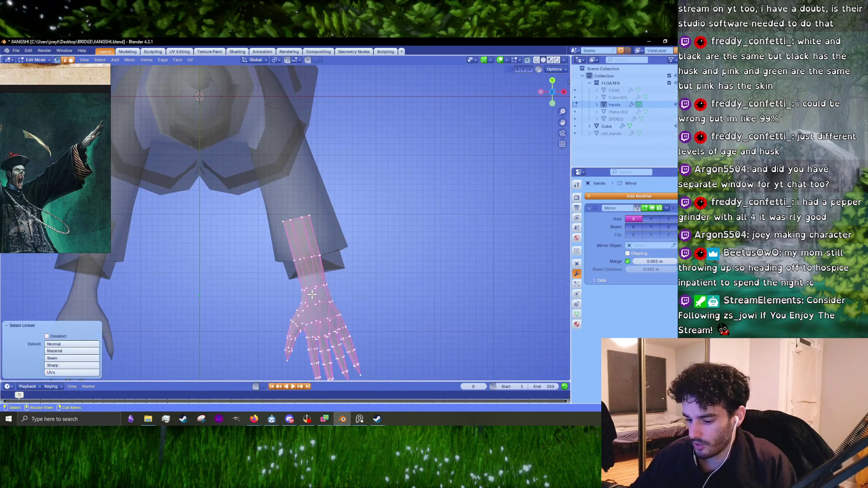
pyautogui.scroll(3, 312, 294)
pyautogui.press('g')
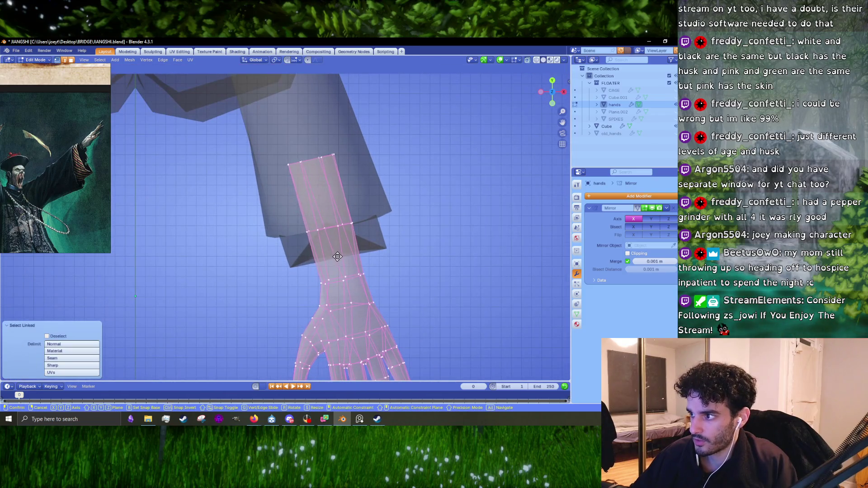
pyautogui.click(449, 287)
pyautogui.press('r')
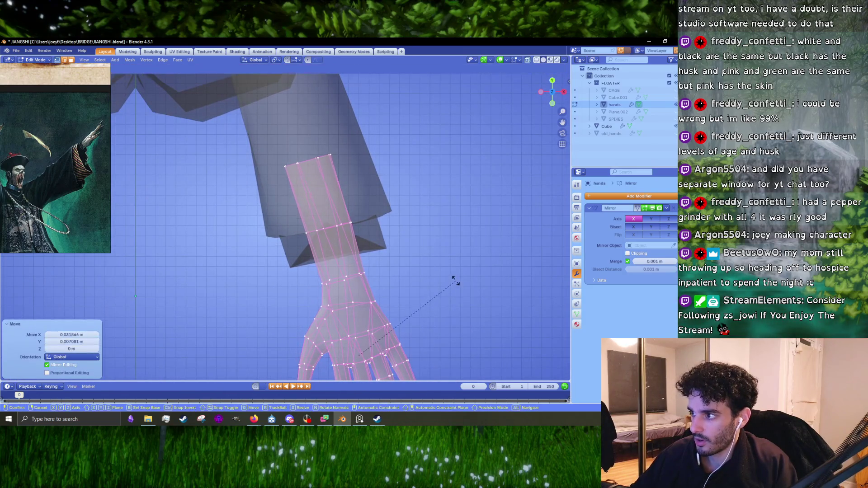
pyautogui.click(456, 281)
pyautogui.click(253, 419)
pyautogui.click(306, 363)
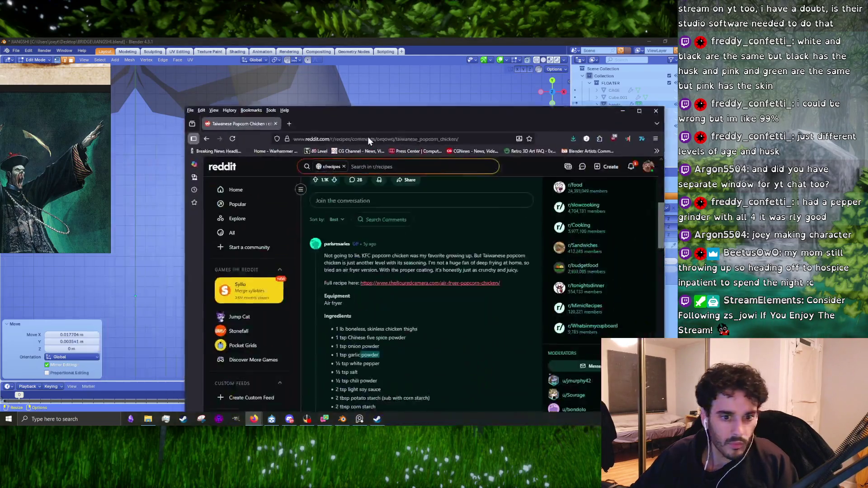
# - Search Google for 'what does a jiangshi do when it gets to you'
pyautogui.moveTo(355, 128); pyautogui.dragTo(269, 75)
pyautogui.click(271, 84)
pyautogui.write('what does a jiangshi do when')
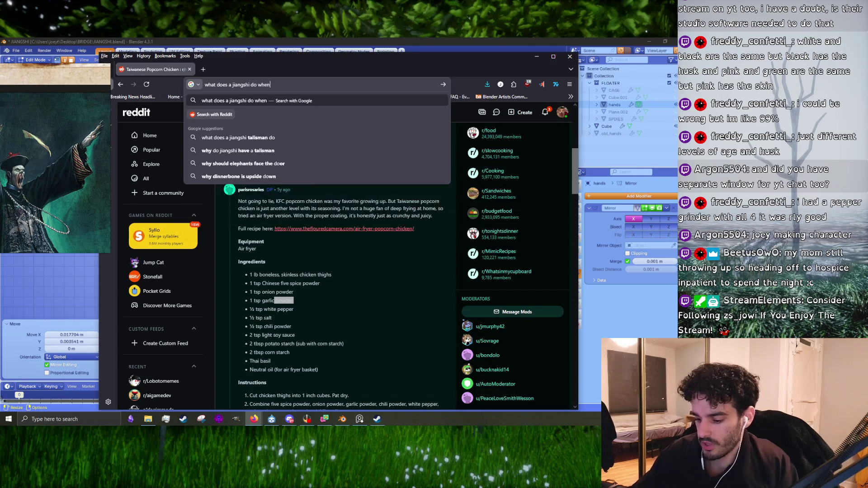
pyautogui.write(' it gets to yo')
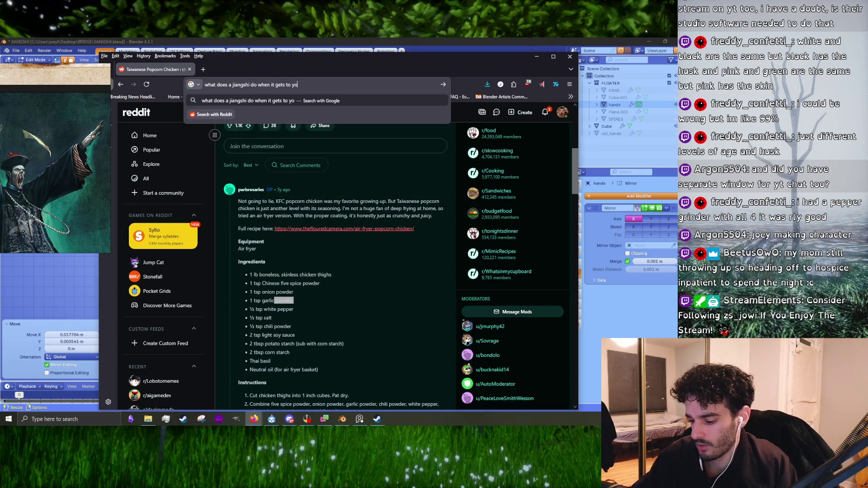
pyautogui.write('u')
pyautogui.press('Return')
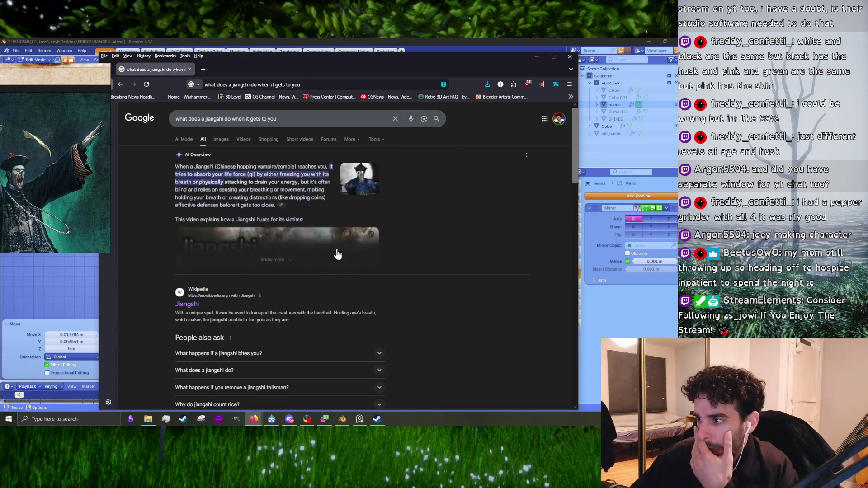
# - Glance at the Wikipedia Jiangshi article, then preview the Zombie Legend in Chinese Culture image in Images
pyautogui.click(187, 303)
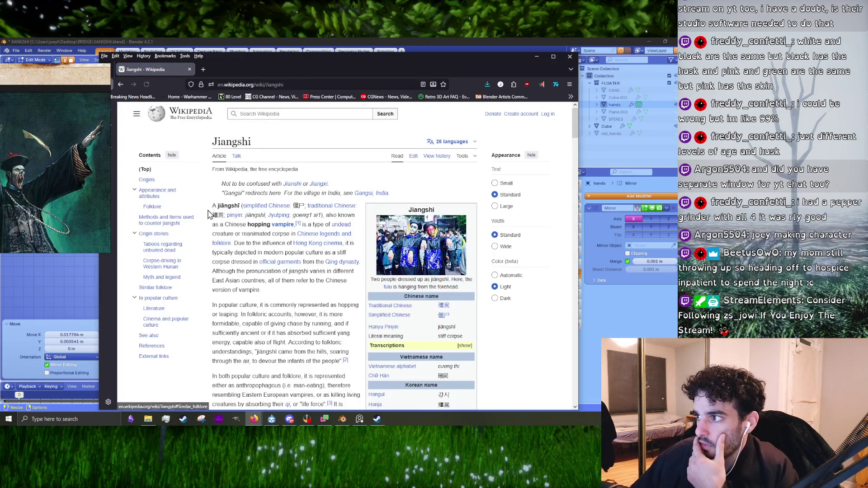
pyautogui.click(120, 85)
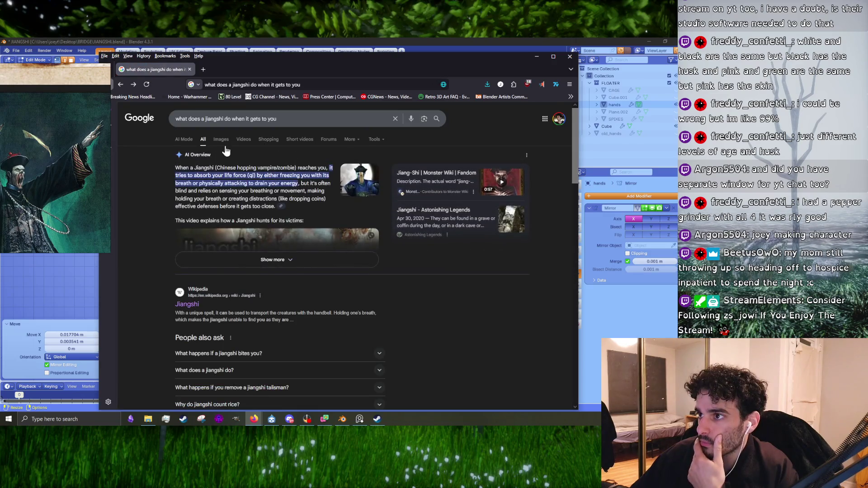
pyautogui.moveTo(248, 183); pyautogui.dragTo(269, 183)
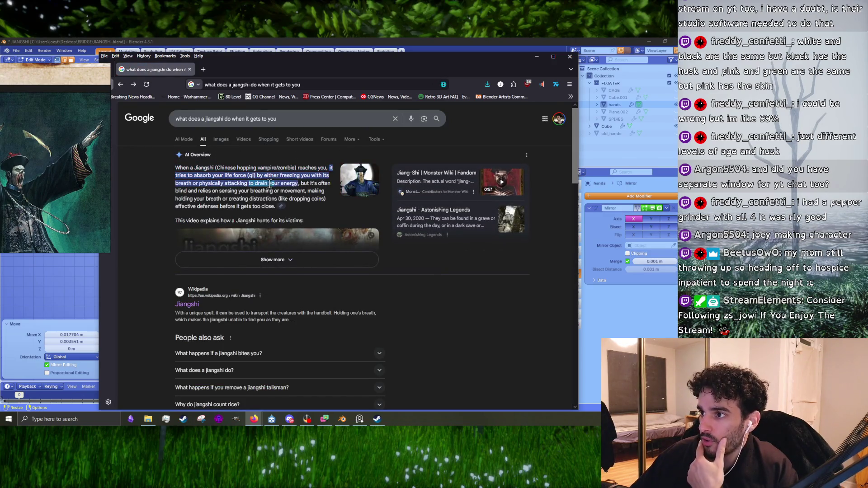
pyautogui.click(221, 139)
pyautogui.click(310, 222)
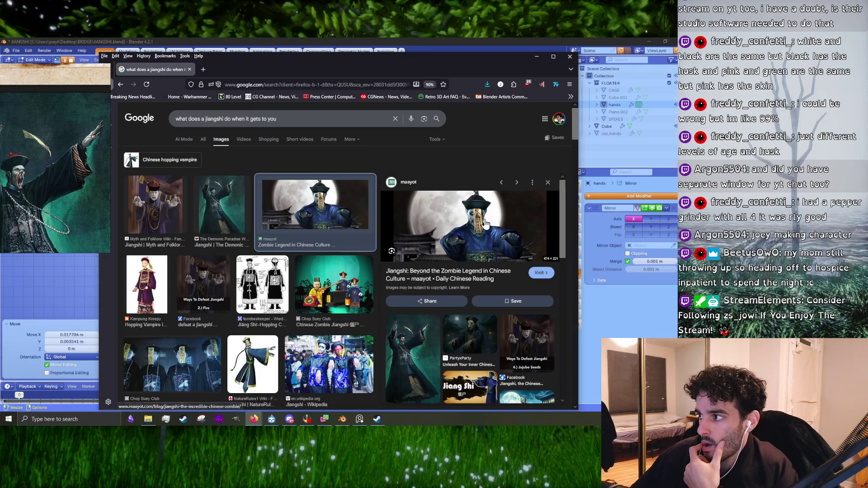
# - Open the maayot jiangshi article and scroll through it
pyautogui.click(436, 274)
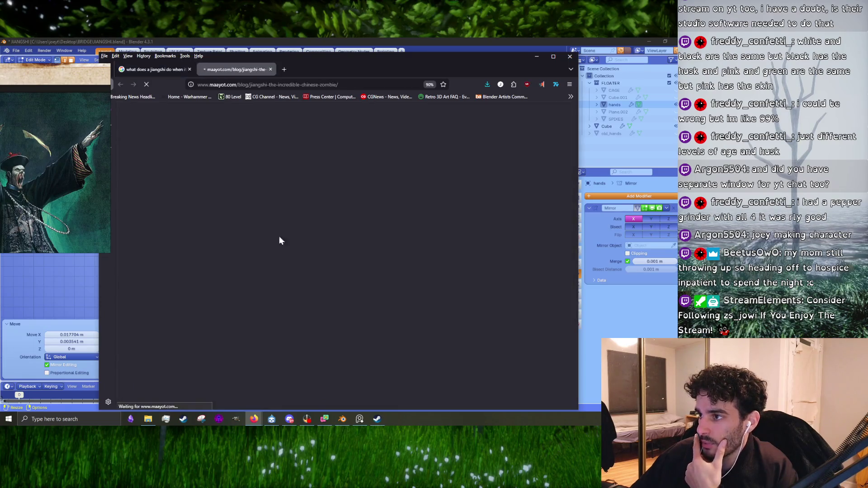
pyautogui.scroll(-4, 255, 216)
pyautogui.scroll(-3, 254, 215)
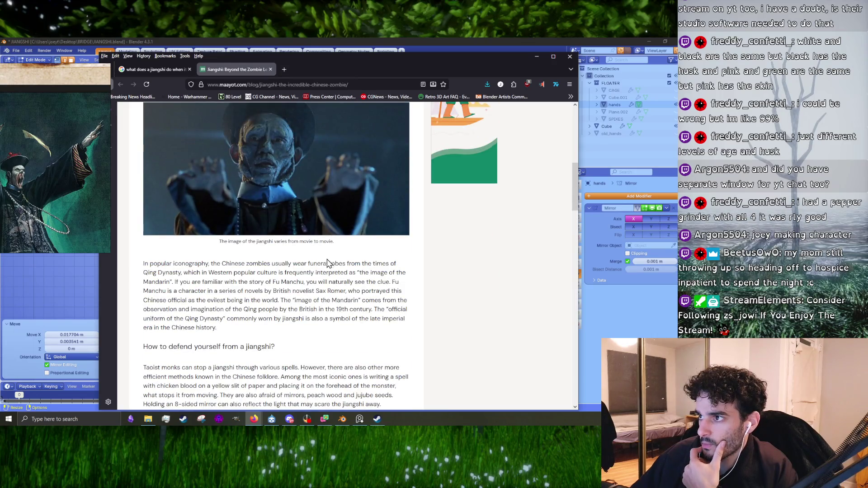
pyautogui.scroll(-5, 328, 262)
pyautogui.scroll(-4, 329, 262)
pyautogui.scroll(4, 329, 262)
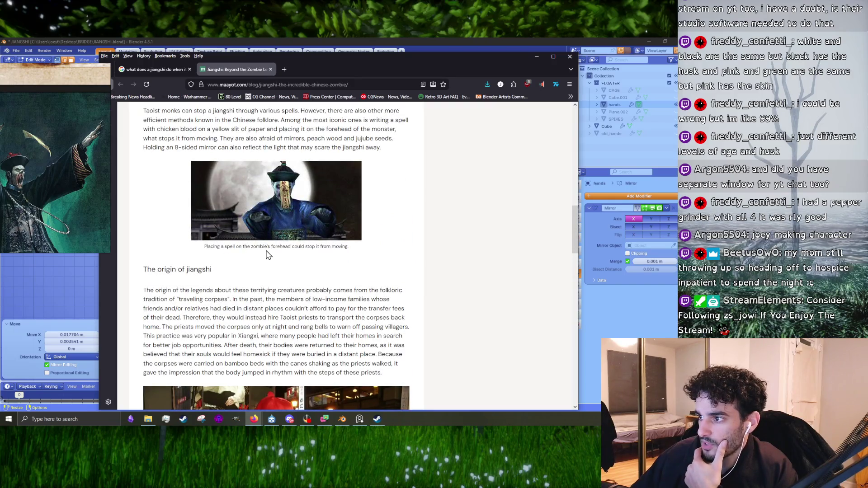
pyautogui.scroll(8, 267, 254)
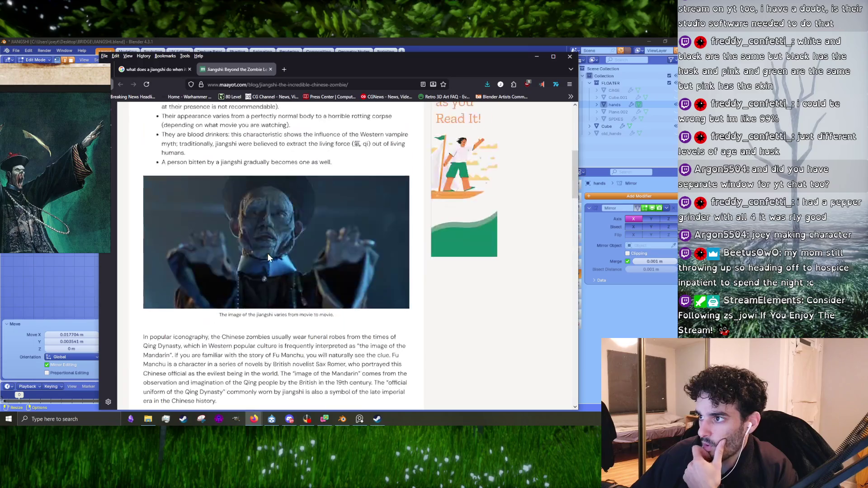
pyautogui.scroll(-8, 267, 256)
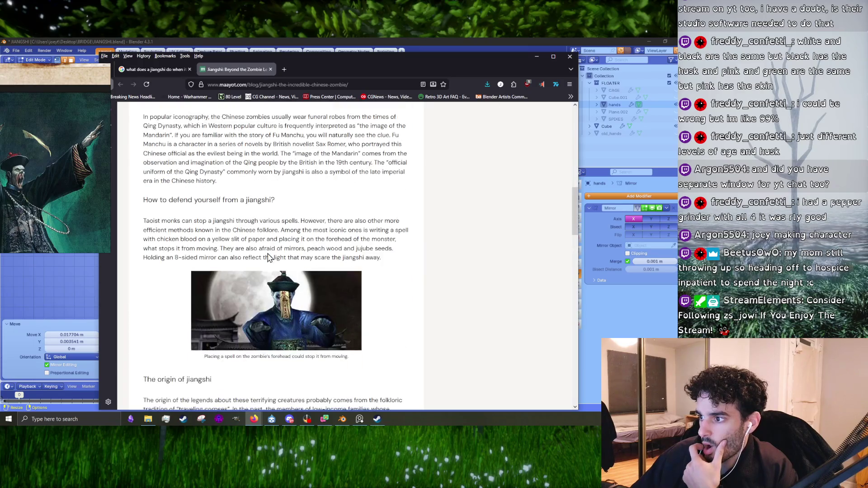
pyautogui.scroll(-3, 268, 253)
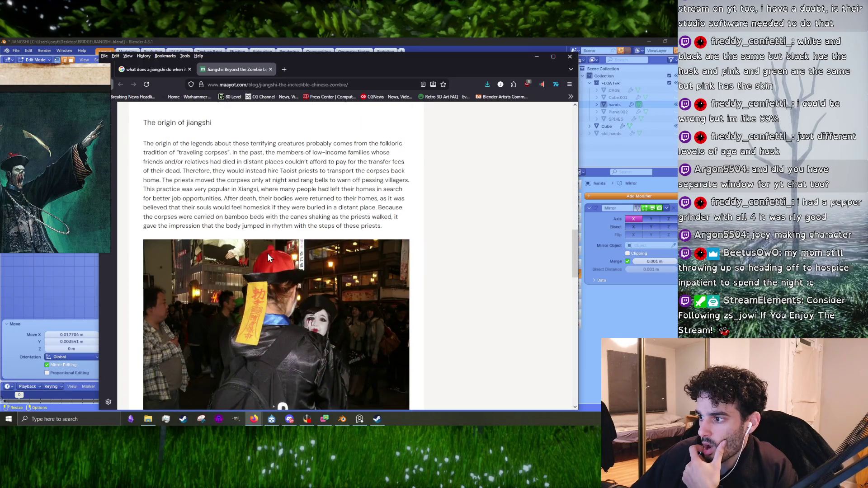
pyautogui.scroll(-3, 267, 253)
pyautogui.scroll(-5, 268, 256)
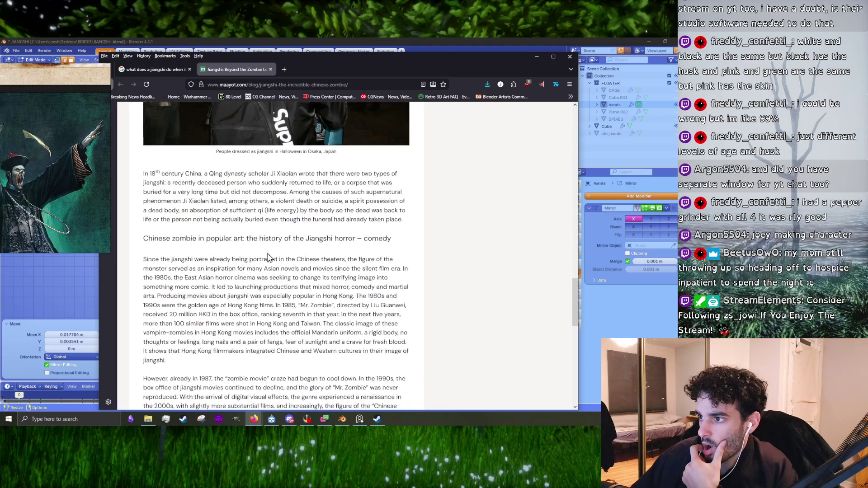
pyautogui.scroll(20, 270, 253)
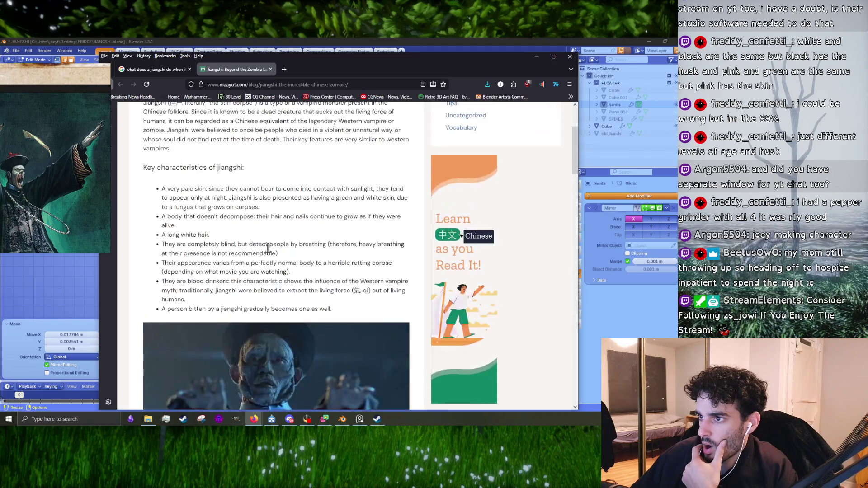
pyautogui.scroll(5, 267, 248)
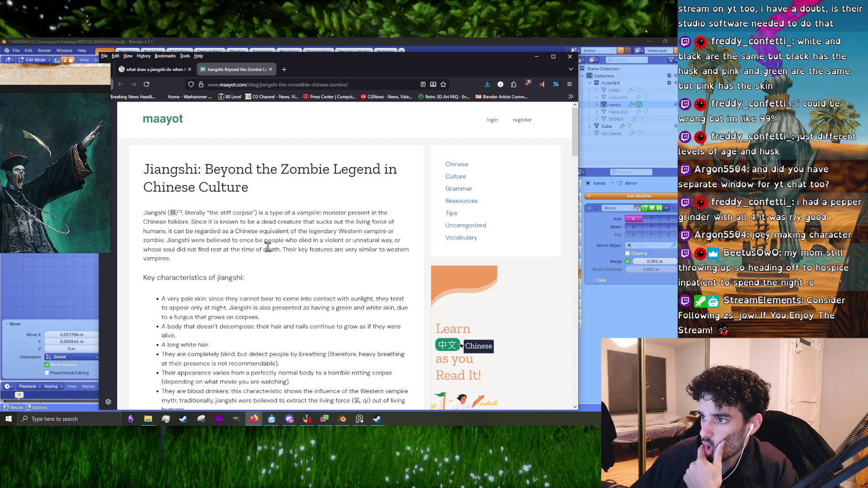
# - Highlight the opening lines on the literal meaning, who became jiangshi, violent deaths, and vampire comparison
pyautogui.moveTo(216, 213); pyautogui.dragTo(277, 214)
pyautogui.click(283, 228)
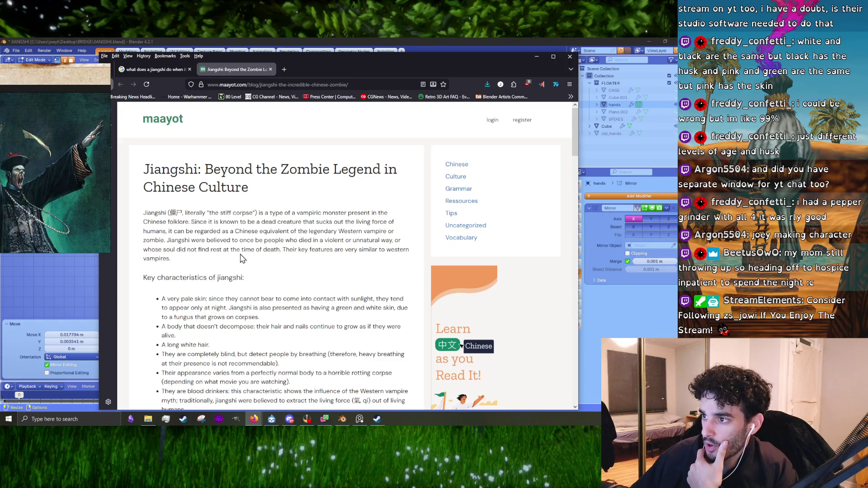
pyautogui.moveTo(231, 240)
pyautogui.mouseDown()
pyautogui.moveTo(290, 249)
pyautogui.moveTo(312, 242)
pyautogui.mouseUp()
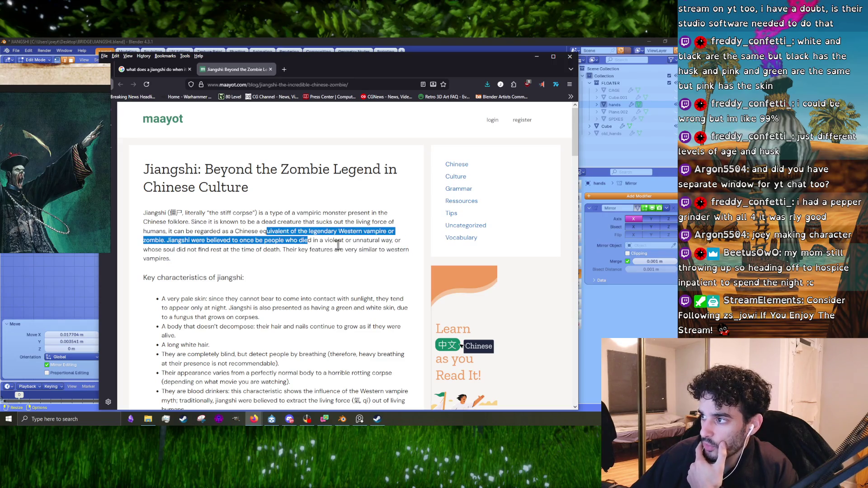
pyautogui.click(164, 236)
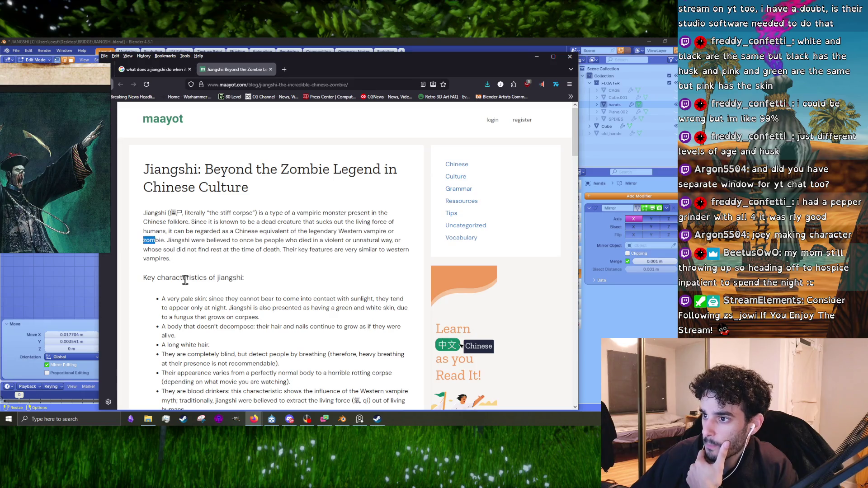
pyautogui.moveTo(162, 241); pyautogui.dragTo(212, 252)
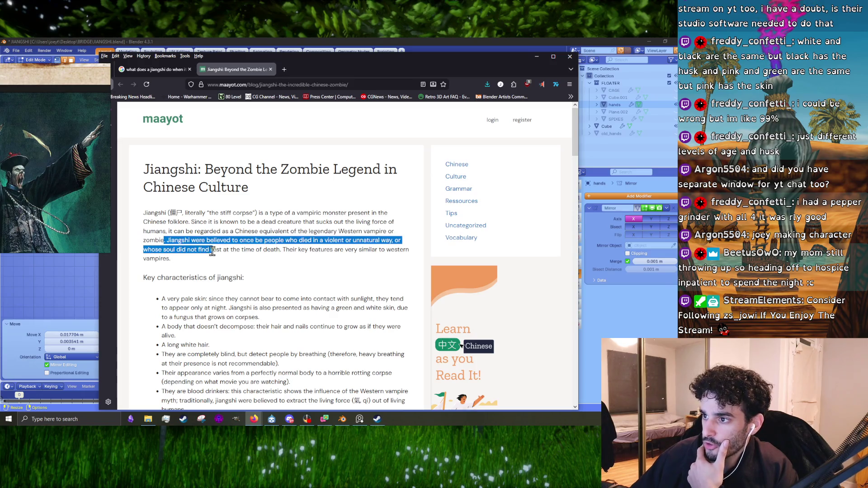
pyautogui.click(276, 252)
pyautogui.moveTo(244, 240); pyautogui.dragTo(326, 271)
pyautogui.click(324, 269)
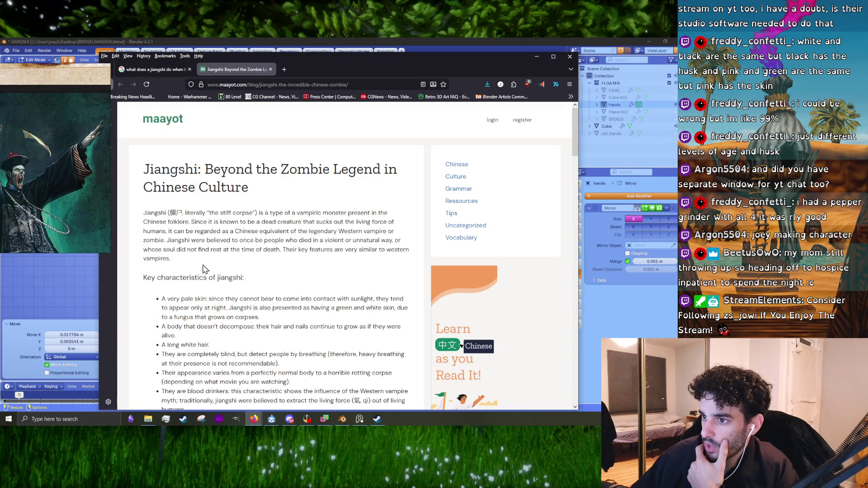
pyautogui.moveTo(156, 250); pyautogui.dragTo(223, 270)
pyautogui.moveTo(286, 249); pyautogui.dragTo(366, 286)
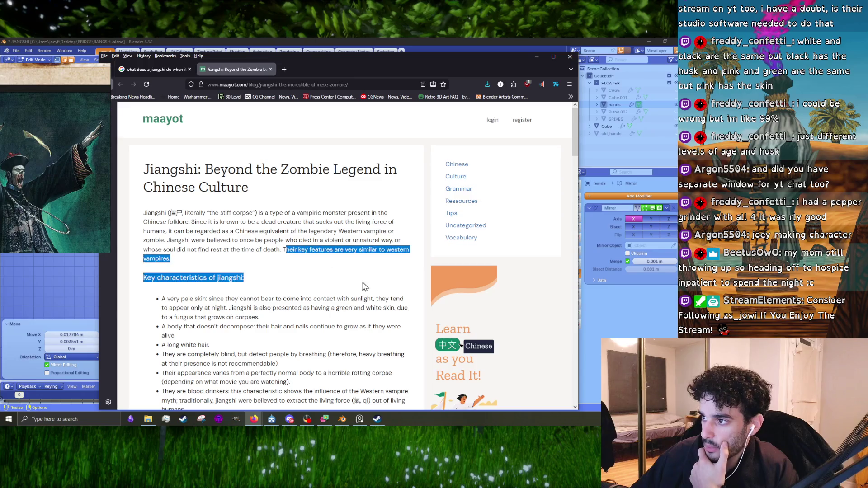
pyautogui.click(335, 297)
# - Go back to the first tab with the jiangshi Google Images results
pyautogui.scroll(-20, 316, 300)
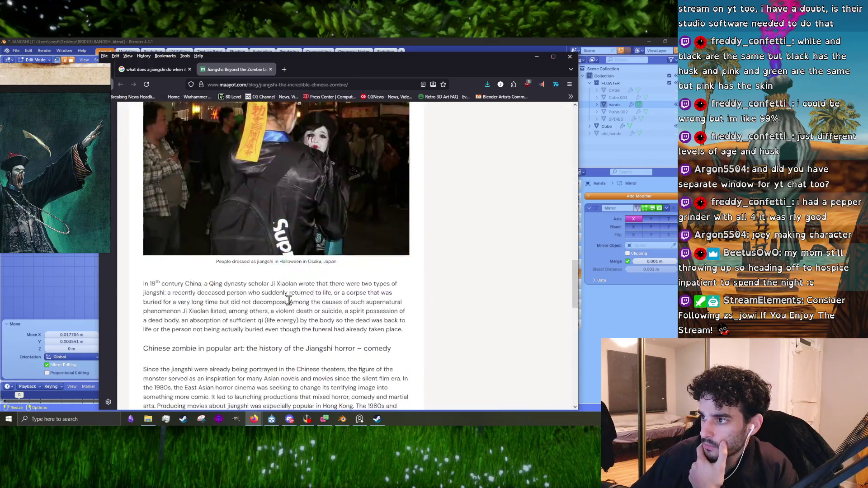
pyautogui.scroll(-5, 290, 304)
pyautogui.scroll(5, 289, 361)
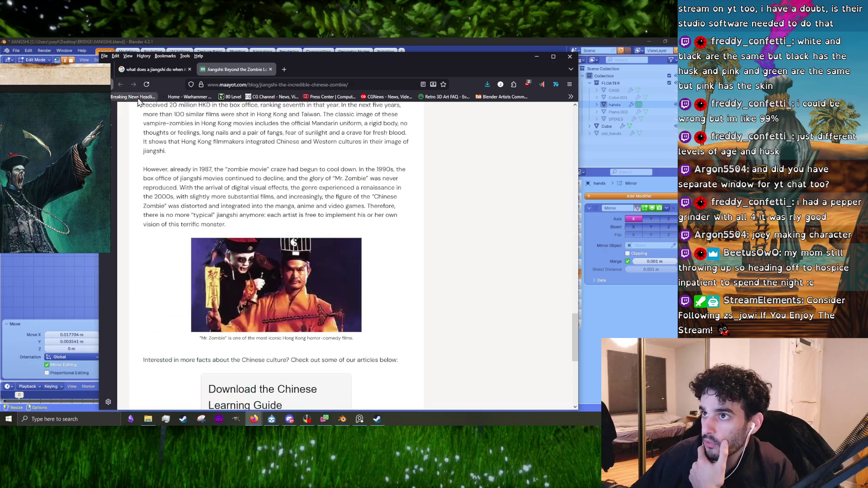
pyautogui.click(162, 72)
pyautogui.scroll(-4, 279, 213)
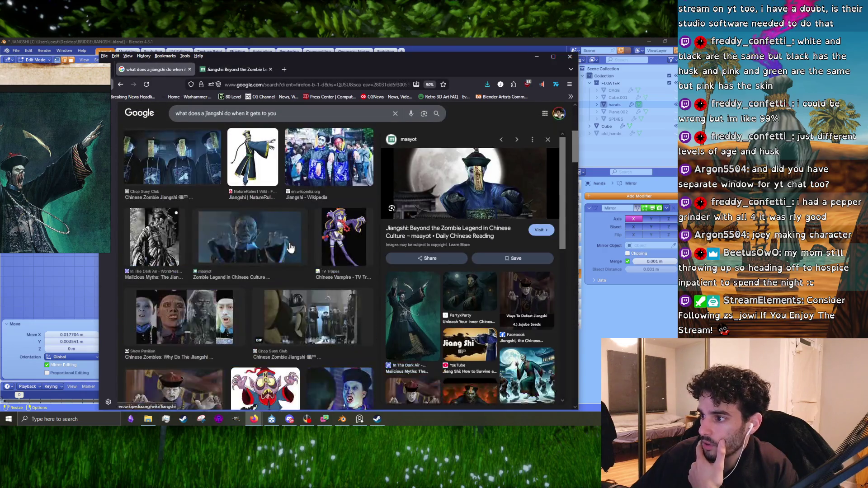
# - Preview the TV Tropes, Zombiepedia, Facebook Chinese Folklore and red-robed Jiang-Shi images
pyautogui.scroll(2, 298, 339)
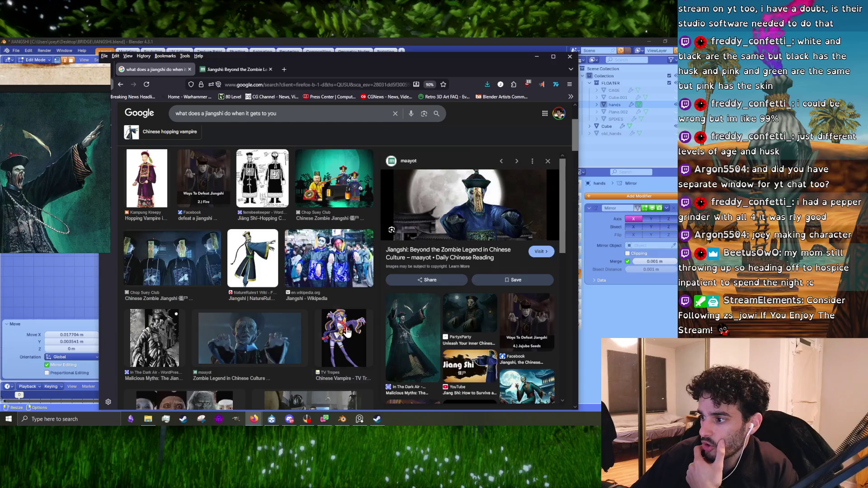
pyautogui.click(344, 316)
pyautogui.scroll(-5, 496, 252)
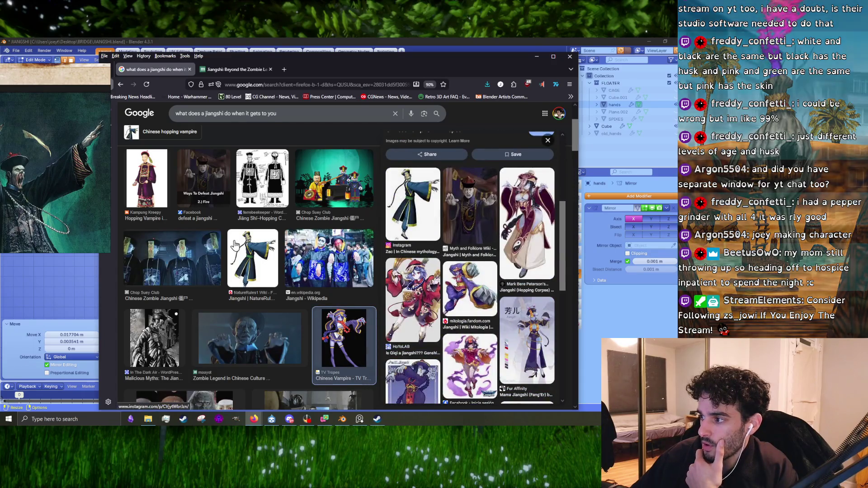
pyautogui.scroll(-3, 497, 251)
pyautogui.scroll(5, 497, 252)
pyautogui.scroll(-5, 277, 220)
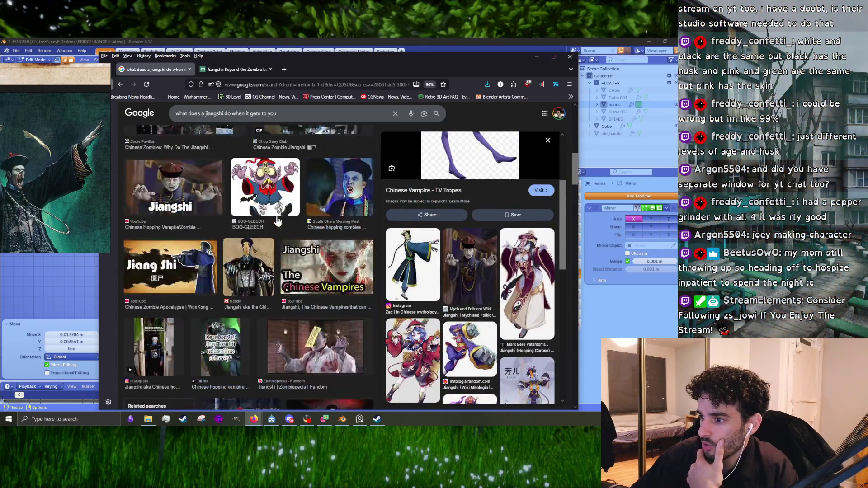
pyautogui.scroll(-2, 277, 220)
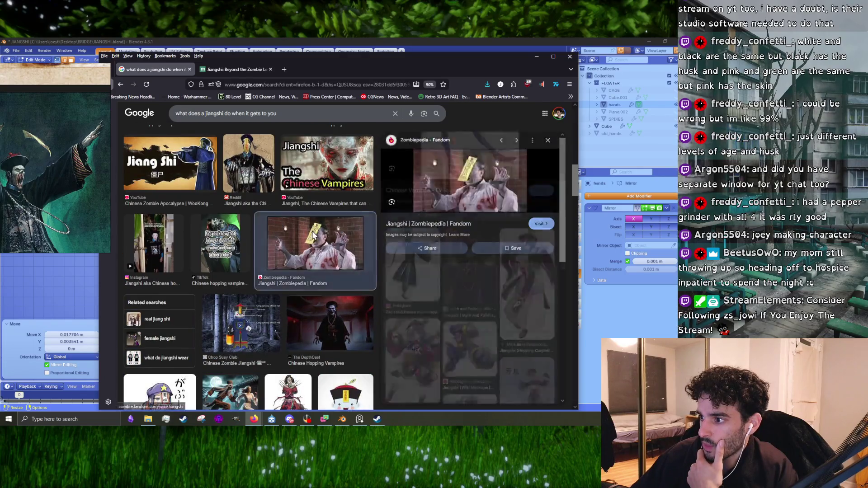
pyautogui.click(312, 235)
pyautogui.scroll(-4, 335, 229)
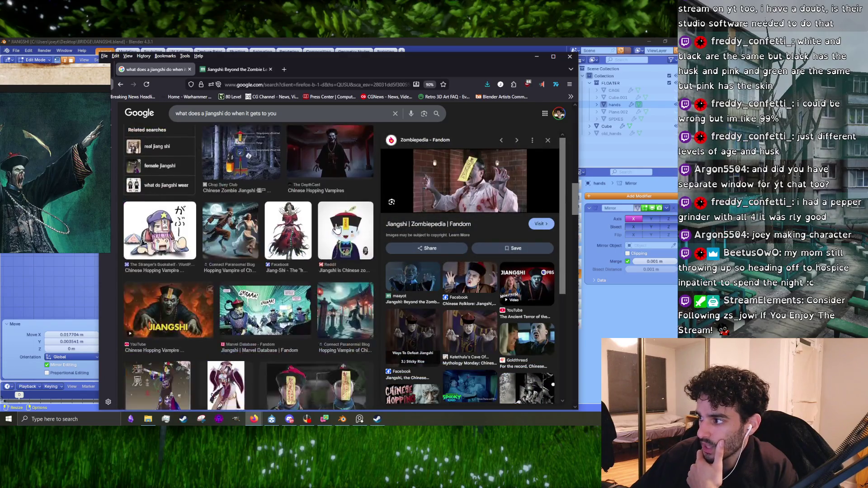
pyautogui.click(478, 286)
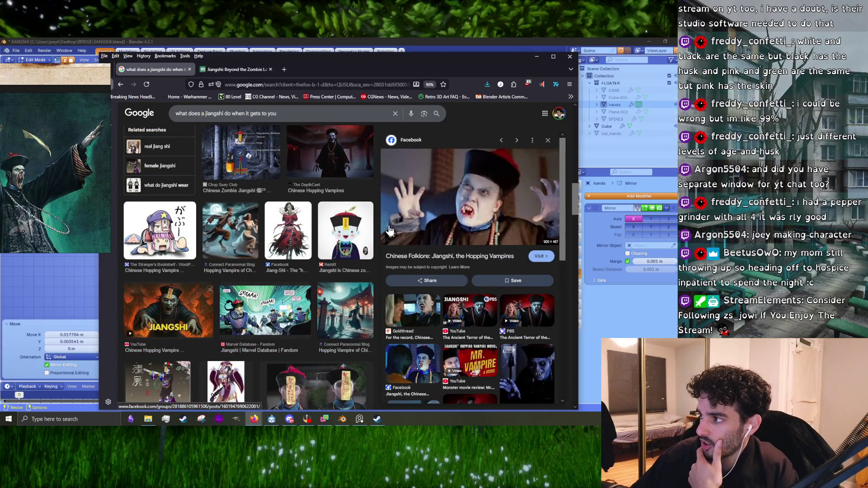
pyautogui.click(271, 255)
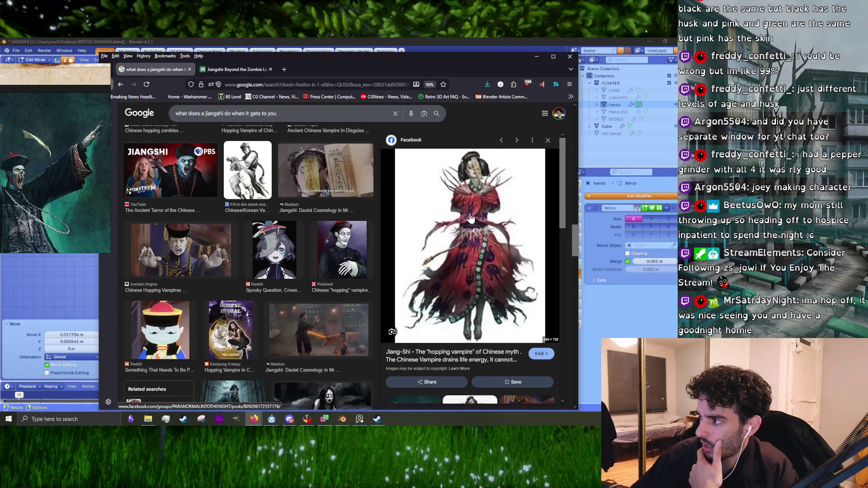
# - Preview the Reddit jiangshi character image, then the 'Jiangshi, The Chinese Vampires' YouTube video
pyautogui.scroll(-2, 251, 264)
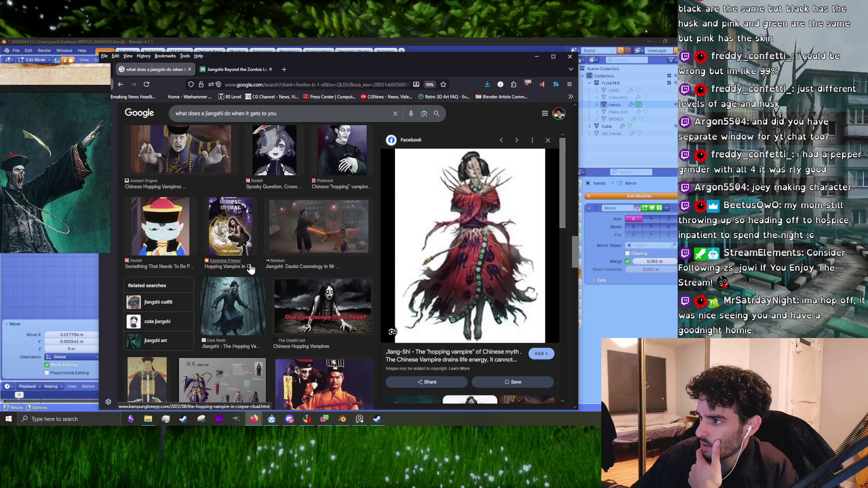
pyautogui.scroll(2, 253, 265)
pyautogui.click(254, 265)
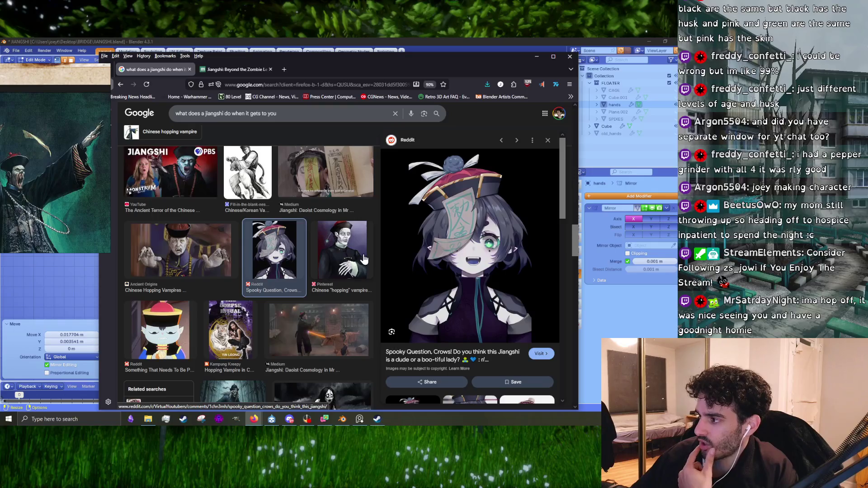
pyautogui.scroll(-1, 364, 259)
pyautogui.scroll(-6, 493, 264)
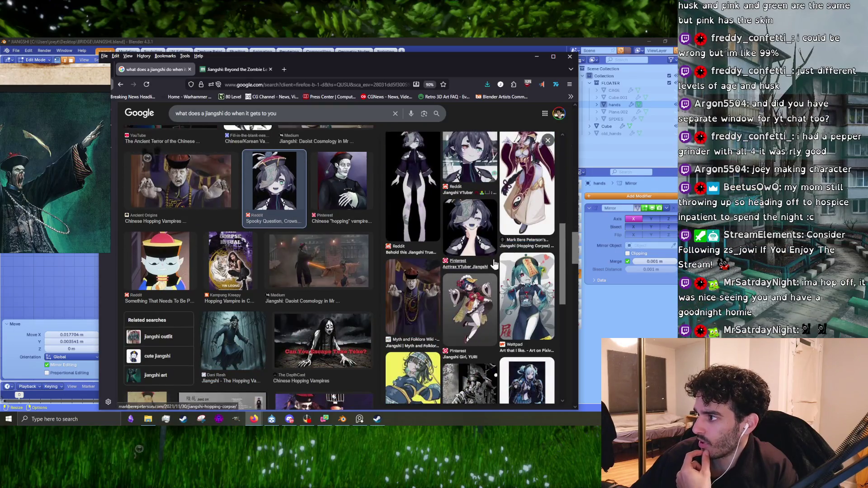
pyautogui.scroll(2, 492, 263)
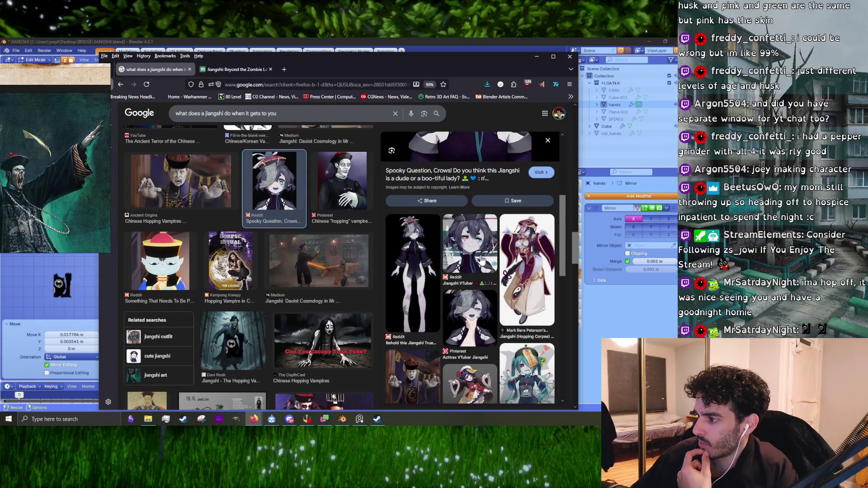
pyautogui.scroll(4, 482, 259)
pyautogui.scroll(1, 211, 245)
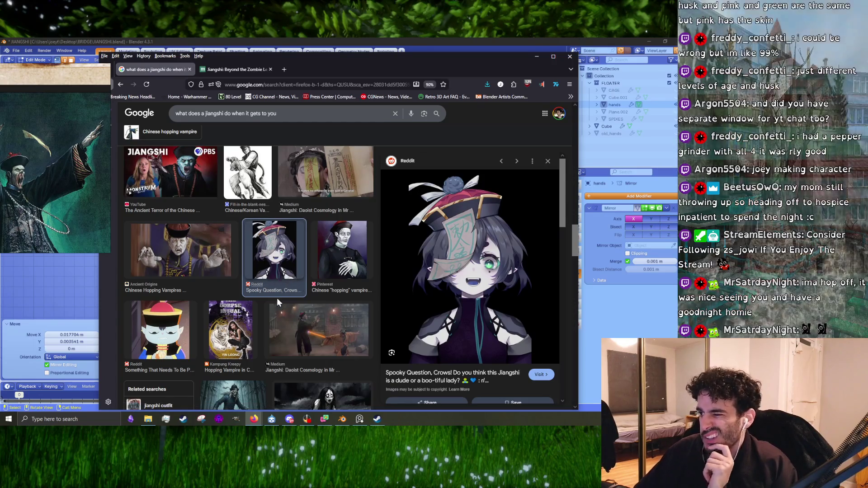
pyautogui.scroll(-5, 280, 303)
pyautogui.scroll(-5, 281, 303)
pyautogui.scroll(3, 279, 302)
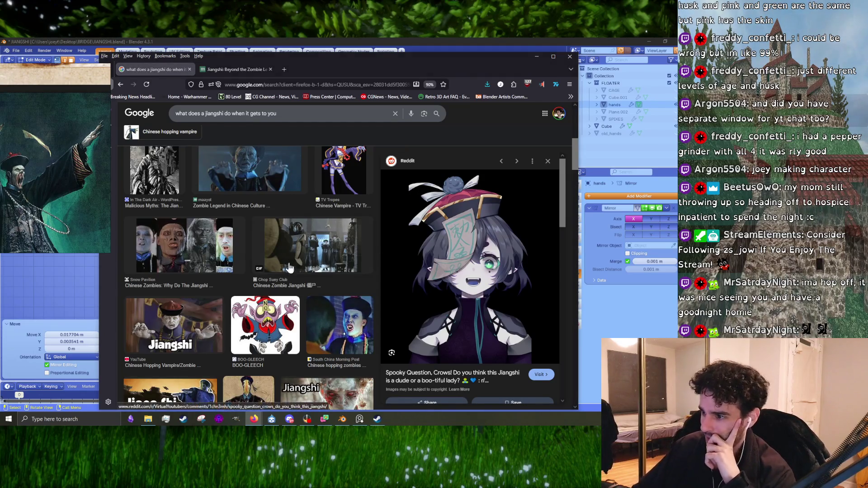
pyautogui.scroll(-3, 288, 348)
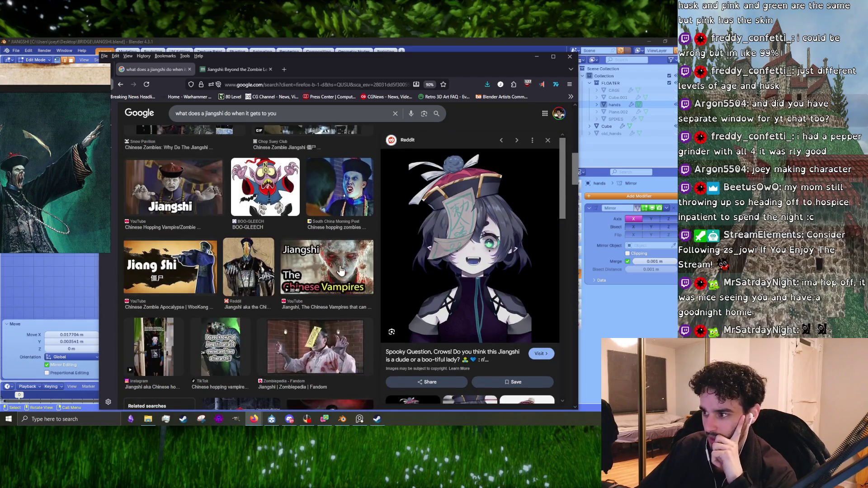
pyautogui.click(334, 281)
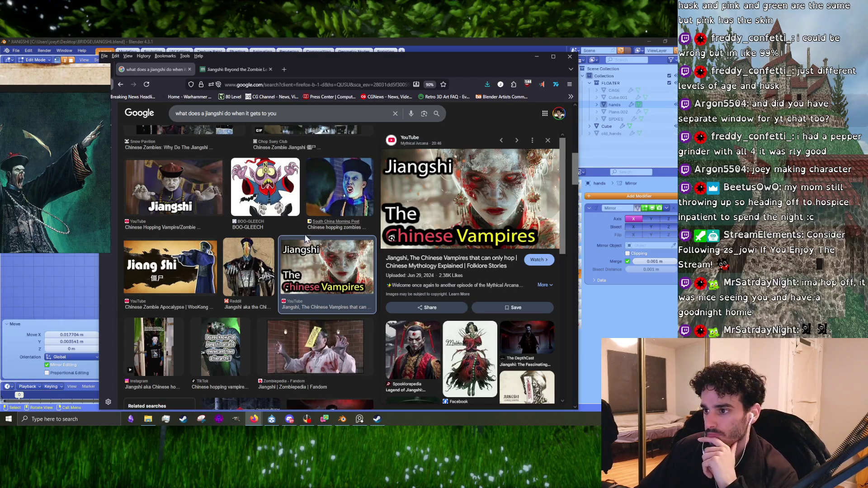
pyautogui.scroll(5, 292, 256)
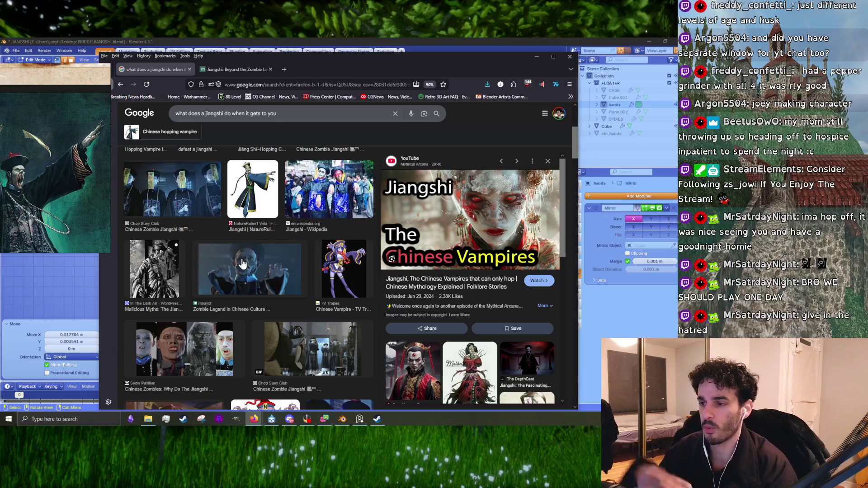
pyautogui.scroll(4, 267, 310)
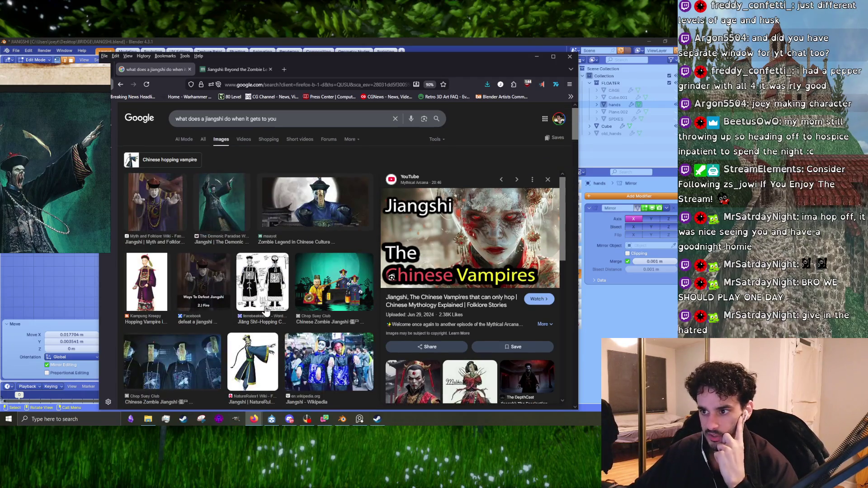
# - Preview the Kampung Kreepy, Ways To Defeat Jiangshi, Chop Suey Lego, ferrebeekeeper and The Reveal images
pyautogui.click(153, 290)
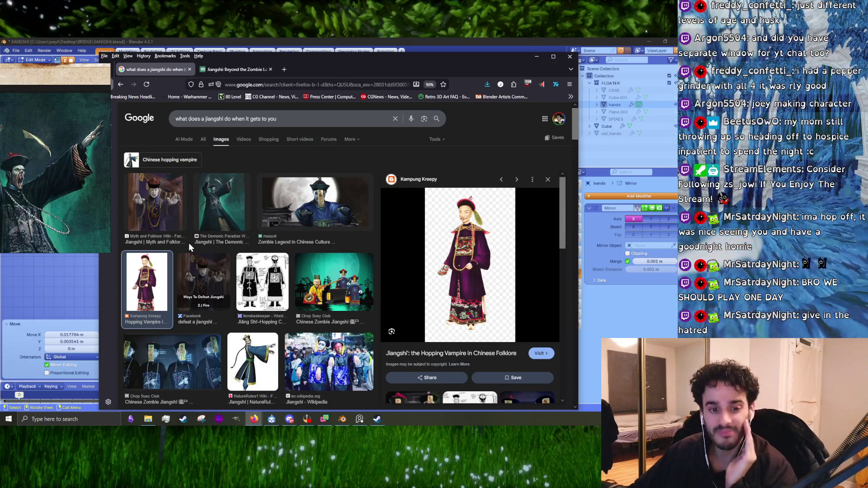
pyautogui.click(218, 290)
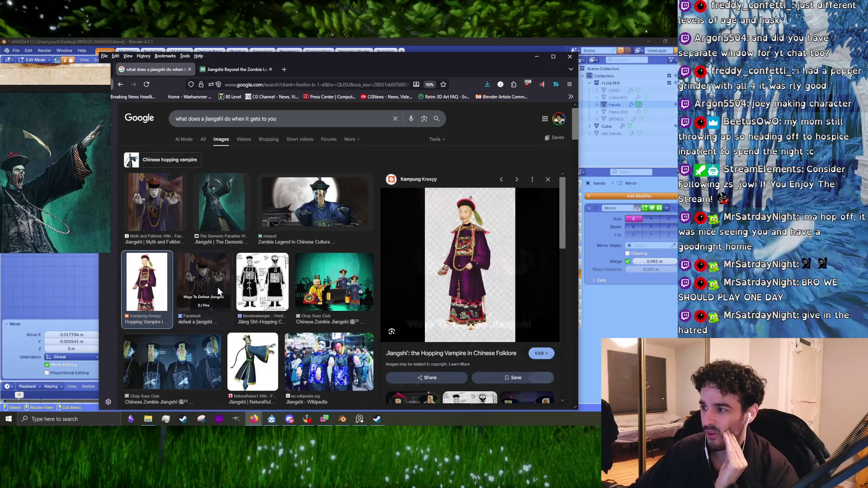
pyautogui.click(326, 279)
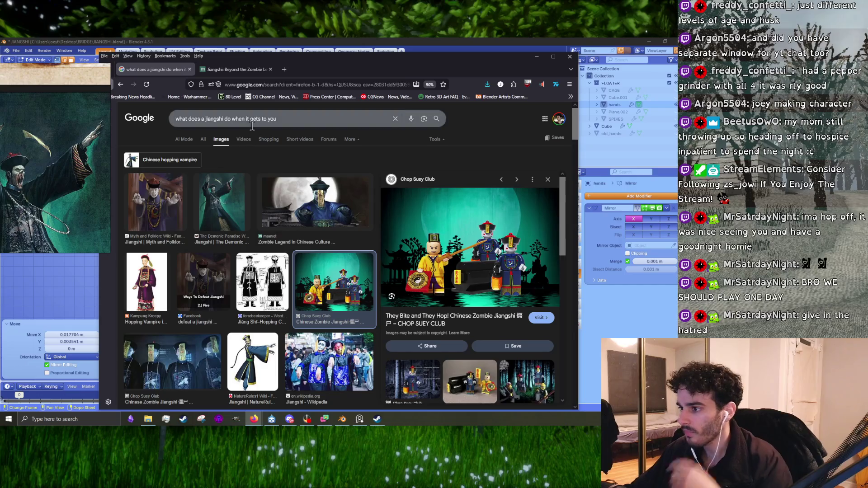
pyautogui.scroll(-5, 291, 240)
pyautogui.scroll(5, 292, 251)
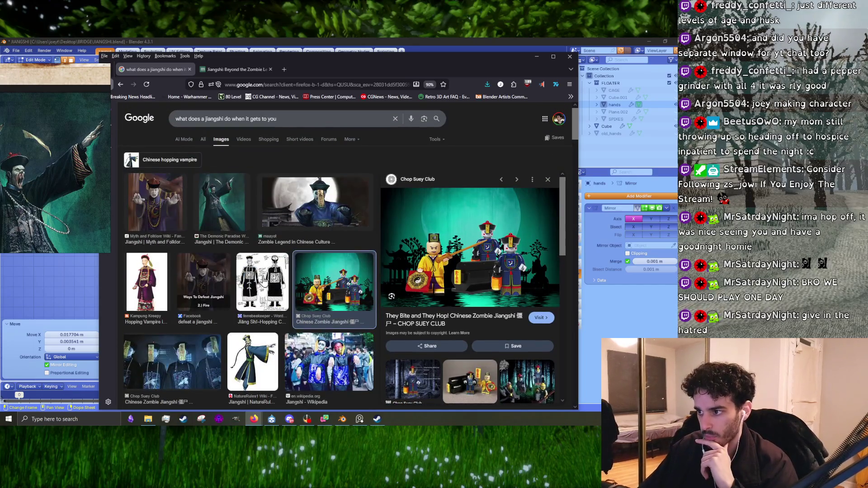
pyautogui.click(262, 282)
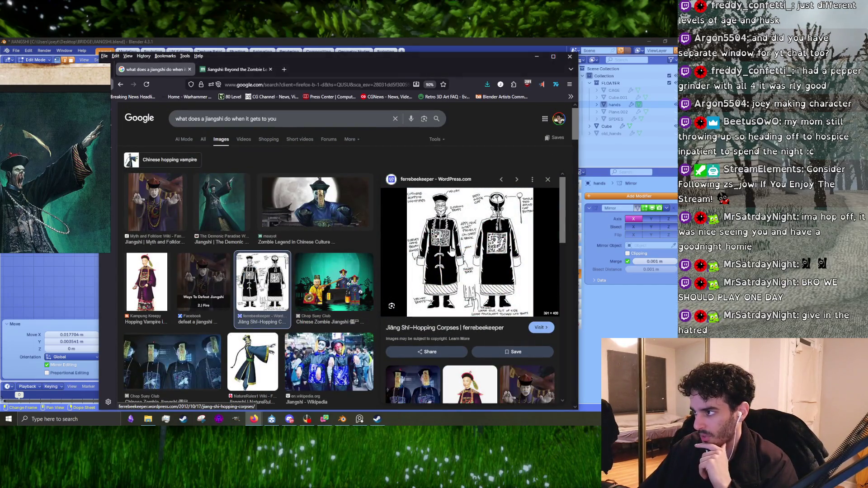
pyautogui.scroll(-5, 453, 247)
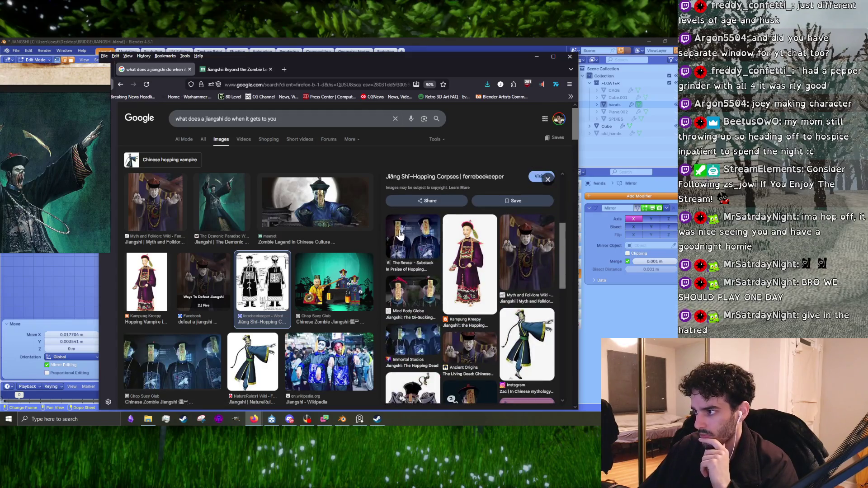
pyautogui.click(409, 250)
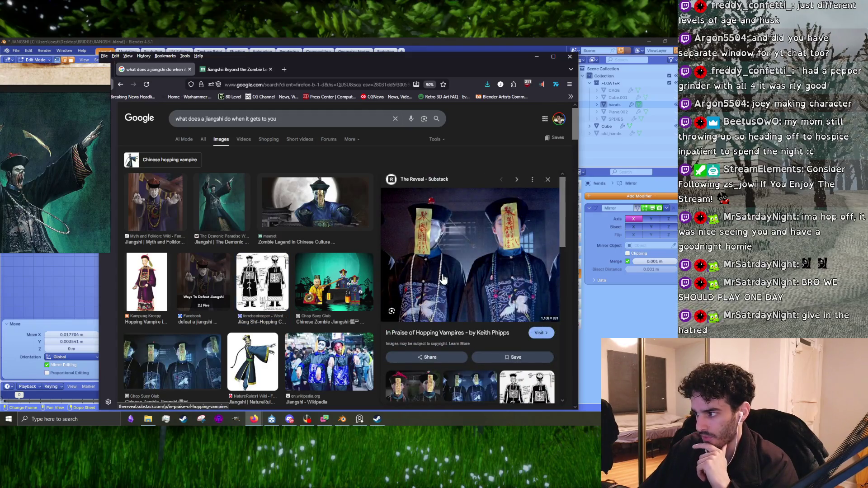
# - Enlarge the Reddit hopping vampire photo and open its source post
pyautogui.scroll(-2, 479, 263)
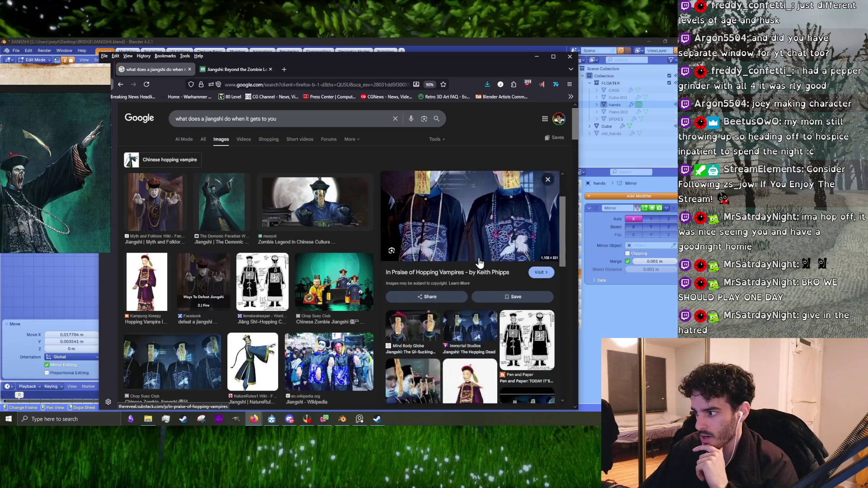
pyautogui.scroll(-2, 479, 263)
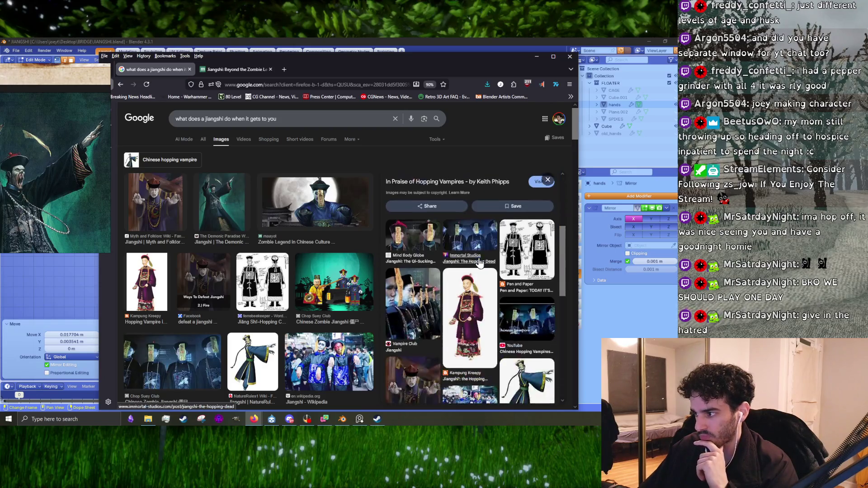
pyautogui.scroll(-2, 479, 263)
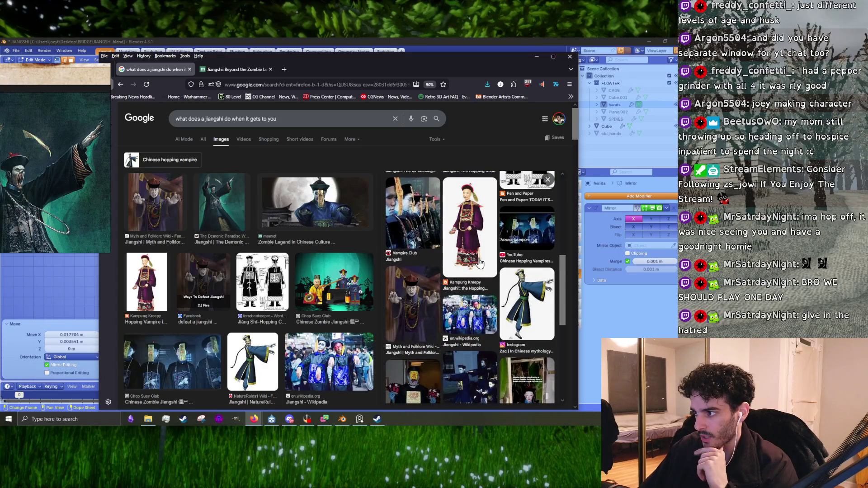
pyautogui.scroll(-2, 480, 263)
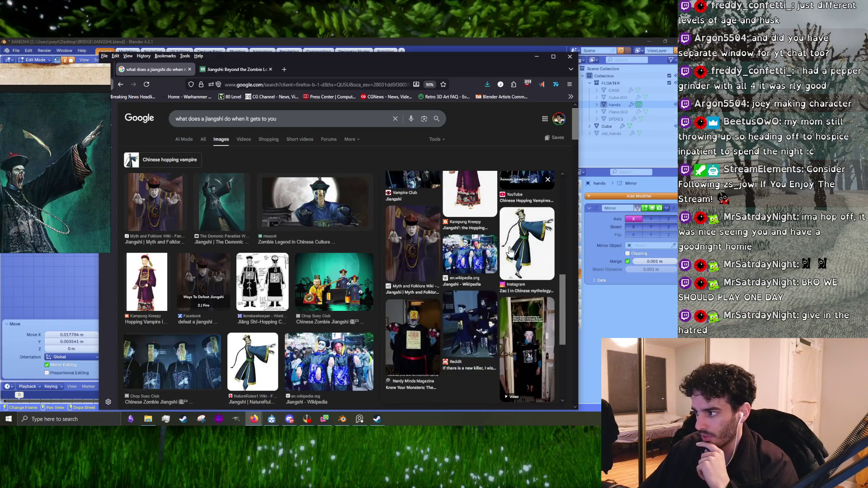
pyautogui.click(485, 309)
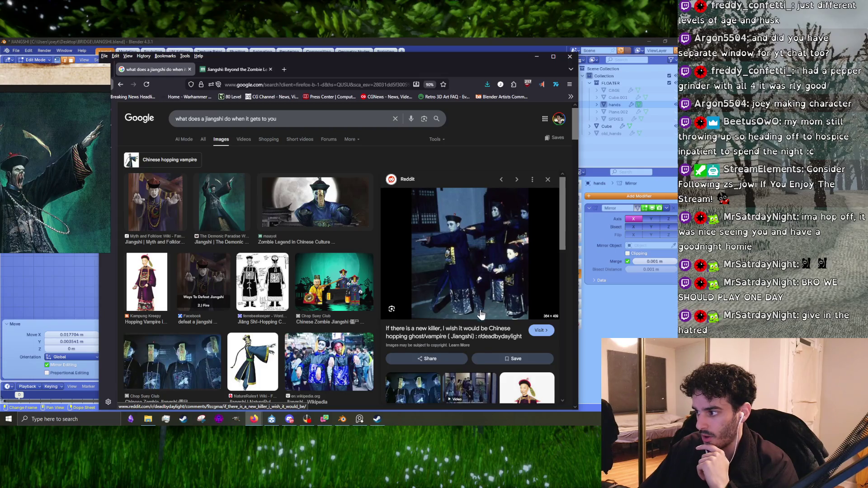
pyautogui.click(462, 336)
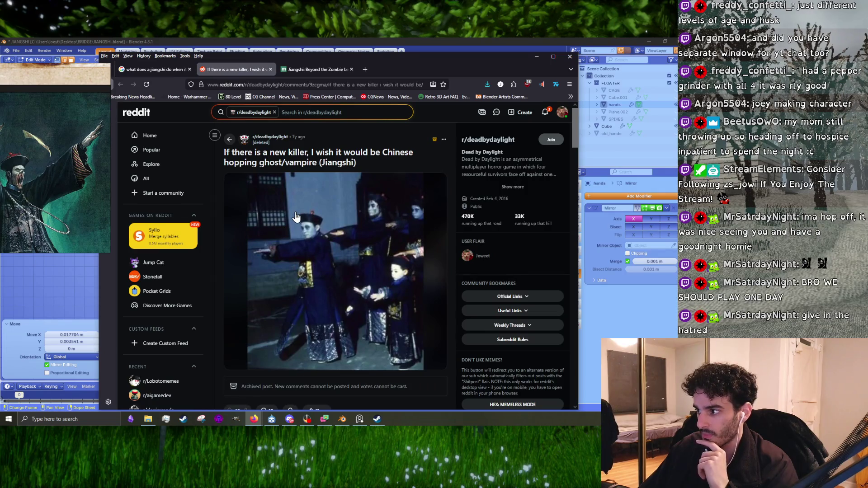
# - Read the r/deadbydaylight hopping ghost post's comments, then close Firefox to return to Blender
pyautogui.scroll(-4, 296, 216)
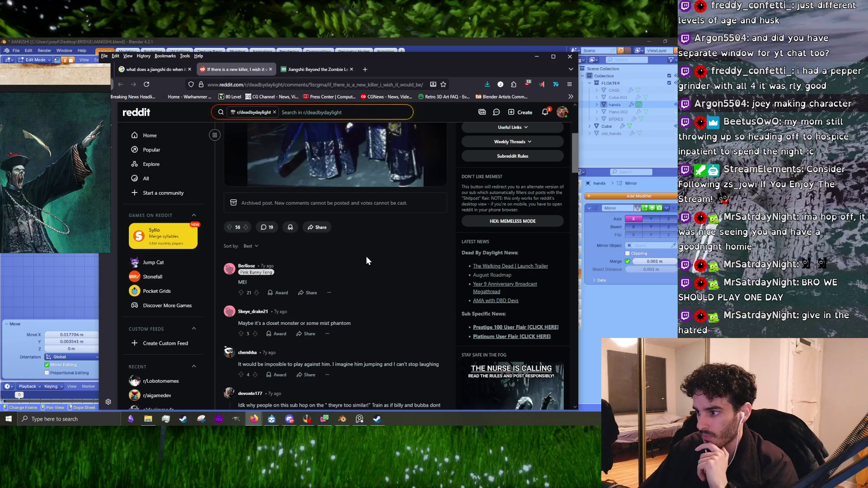
pyautogui.scroll(-3, 366, 261)
pyautogui.scroll(-4, 366, 256)
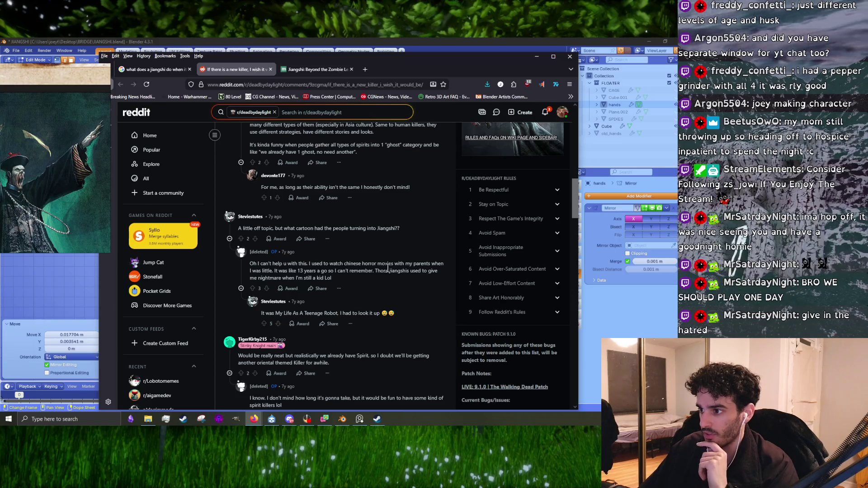
pyautogui.scroll(10, 387, 268)
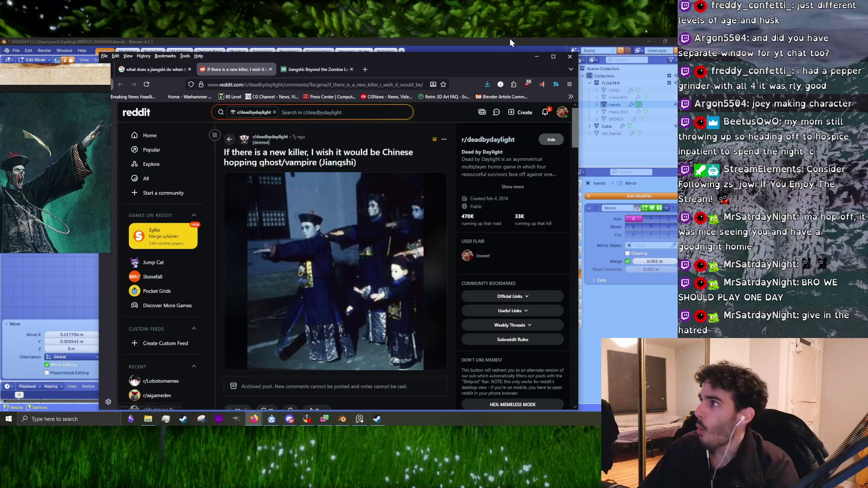
pyautogui.click(568, 57)
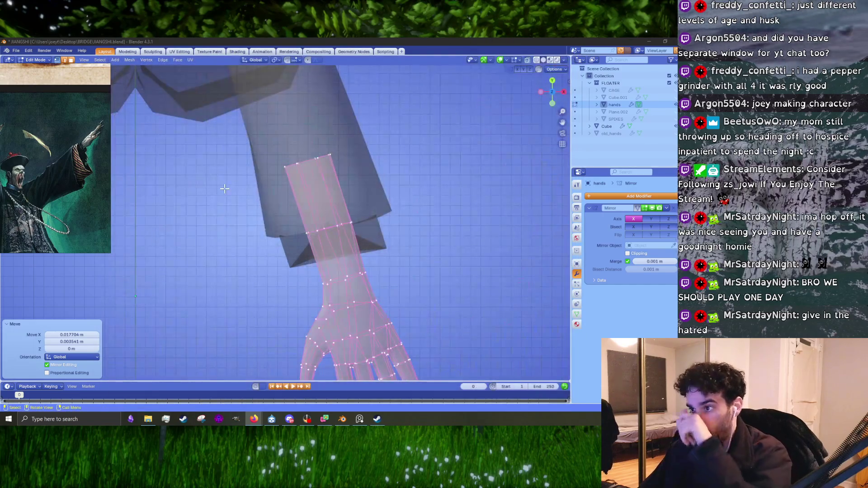
# - From a side view, scale the hands up by about 1.071 and leave Edit Mode
pyautogui.scroll(-3, 352, 265)
pyautogui.moveTo(352, 265); pyautogui.dragTo(328, 212, button='middle')
pyautogui.scroll(3, 330, 230)
pyautogui.press('s')
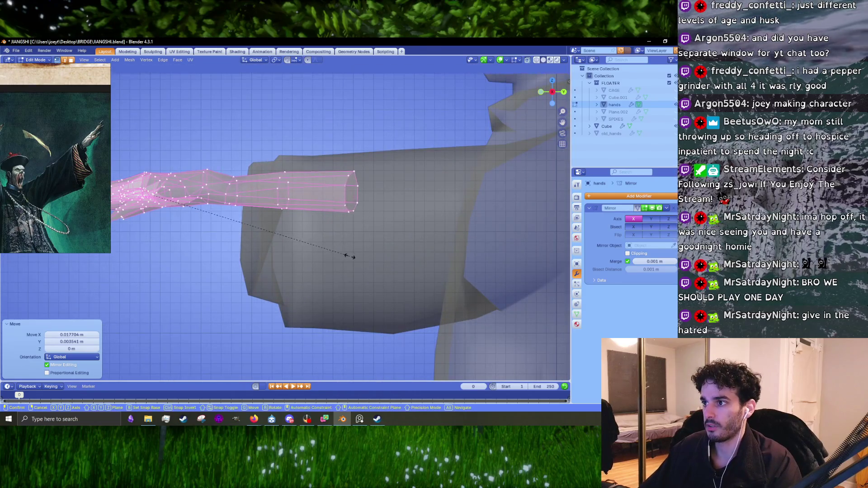
pyautogui.click(354, 257)
pyautogui.scroll(-5, 326, 277)
pyautogui.press('Tab')
# - Orbit around the figure and select the robe object Cube
pyautogui.moveTo(325, 276)
pyautogui.mouseDown(button='middle')
pyautogui.moveTo(330, 307)
pyautogui.moveTo(354, 294)
pyautogui.mouseUp(button='middle')
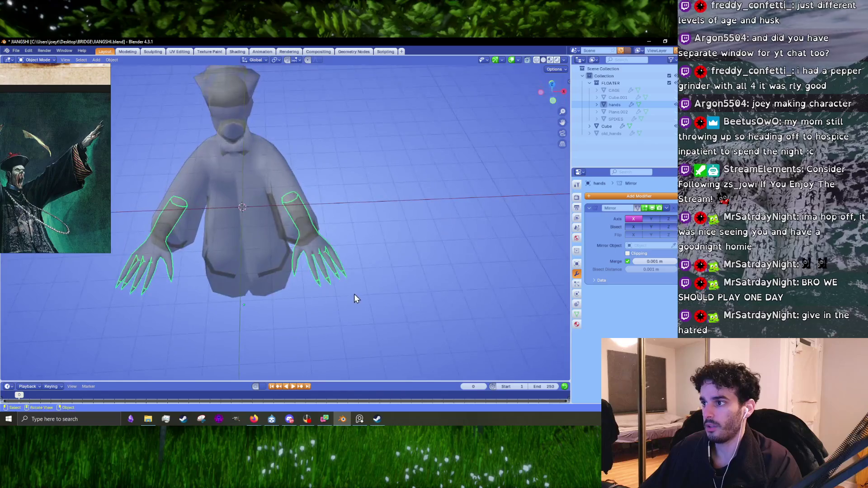
pyautogui.moveTo(361, 213); pyautogui.dragTo(369, 203, button='middle')
pyautogui.scroll(-3, 382, 170)
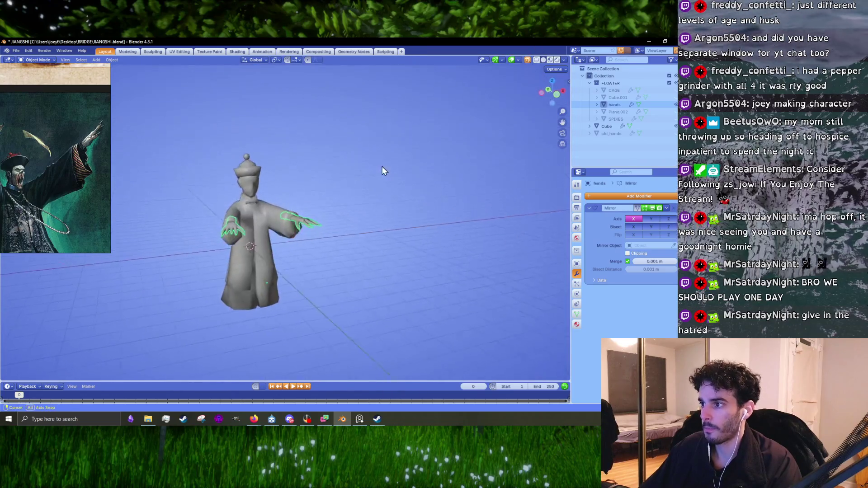
pyautogui.scroll(5, 454, 222)
pyautogui.moveTo(454, 222)
pyautogui.mouseDown(button='middle')
pyautogui.moveTo(476, 223)
pyautogui.moveTo(387, 218)
pyautogui.moveTo(414, 206)
pyautogui.moveTo(407, 248)
pyautogui.moveTo(467, 297)
pyautogui.moveTo(412, 226)
pyautogui.moveTo(426, 179)
pyautogui.moveTo(402, 192)
pyautogui.moveTo(353, 173)
pyautogui.moveTo(389, 161)
pyautogui.moveTo(484, 177)
pyautogui.mouseUp(button='middle')
pyautogui.scroll(-5, 467, 300)
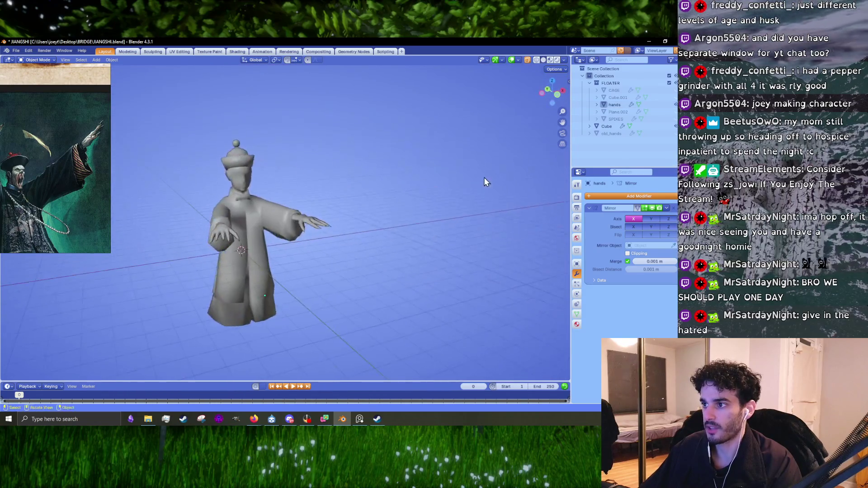
pyautogui.scroll(5, 295, 227)
pyautogui.click(296, 227)
pyautogui.moveTo(341, 224)
pyautogui.mouseDown(button='middle')
pyautogui.moveTo(292, 210)
pyautogui.moveTo(253, 214)
pyautogui.mouseUp(button='middle')
pyautogui.scroll(-4, 254, 214)
pyautogui.moveTo(335, 223)
pyautogui.mouseDown(button='middle')
pyautogui.moveTo(302, 256)
pyautogui.moveTo(326, 237)
pyautogui.moveTo(296, 234)
pyautogui.mouseUp(button='middle')
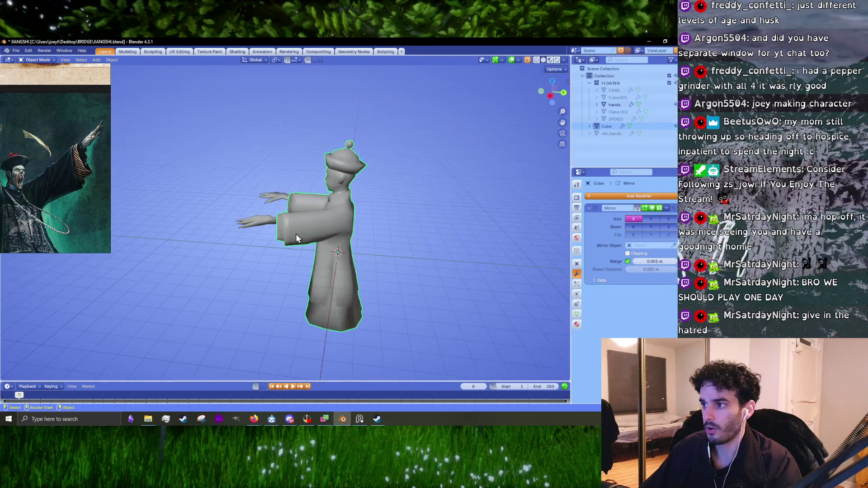
# - Inspect the character from front, side and perspective views, briefly toggling robe edit mode
pyautogui.press('KP_1')
pyautogui.press('KP_3')
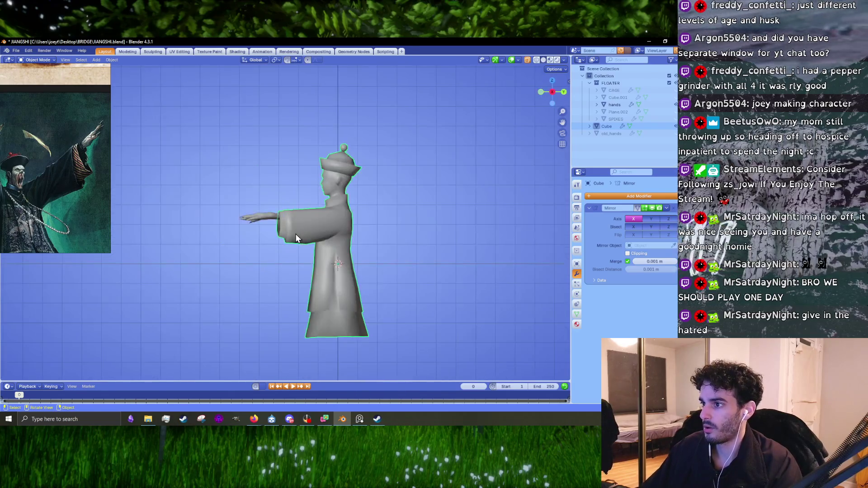
pyautogui.scroll(3, 296, 234)
pyautogui.press('Tab')
pyautogui.scroll(-3, 306, 232)
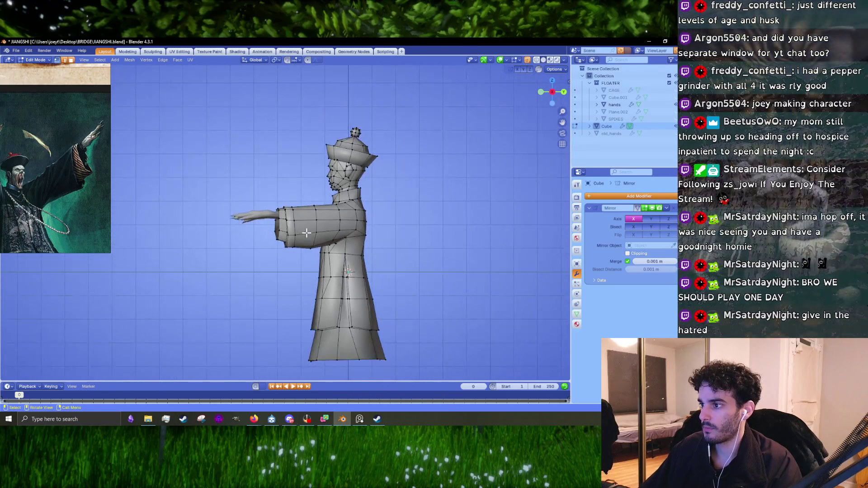
pyautogui.press('Tab')
pyautogui.moveTo(268, 234)
pyautogui.mouseDown(button='middle')
pyautogui.moveTo(378, 243)
pyautogui.moveTo(341, 244)
pyautogui.mouseUp(button='middle')
pyautogui.scroll(-5, 284, 215)
pyautogui.moveTo(284, 215)
pyautogui.mouseDown(button='middle')
pyautogui.moveTo(356, 268)
pyautogui.moveTo(356, 240)
pyautogui.moveTo(330, 248)
pyautogui.moveTo(330, 256)
pyautogui.moveTo(349, 224)
pyautogui.moveTo(364, 240)
pyautogui.moveTo(356, 242)
pyautogui.mouseUp(button='middle')
pyautogui.scroll(-5, 22, 158)
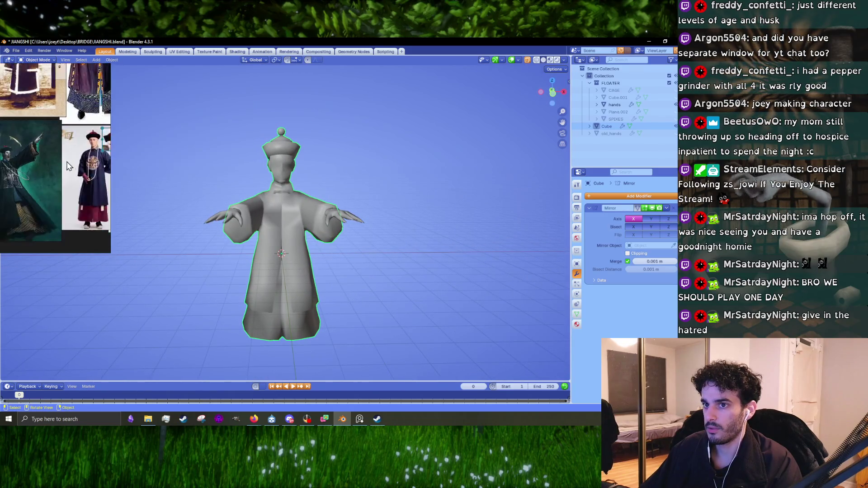
pyautogui.scroll(3, 42, 168)
pyautogui.scroll(5, 322, 245)
pyautogui.press('Tab')
pyautogui.moveTo(329, 242); pyautogui.dragTo(385, 234, button='middle')
pyautogui.press('Tab')
# - Select the hands and shrink their vertices in Edit Mode to 0.853
pyautogui.click(386, 235)
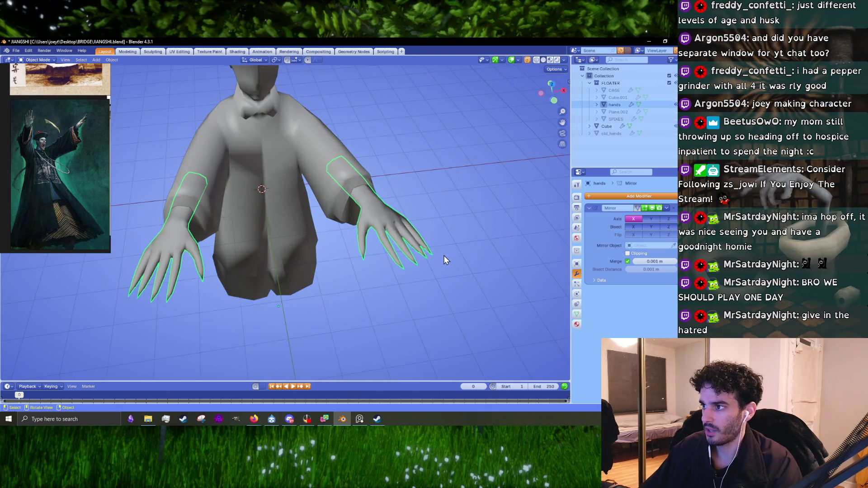
pyautogui.press('KP_1')
pyautogui.press('KP_8')
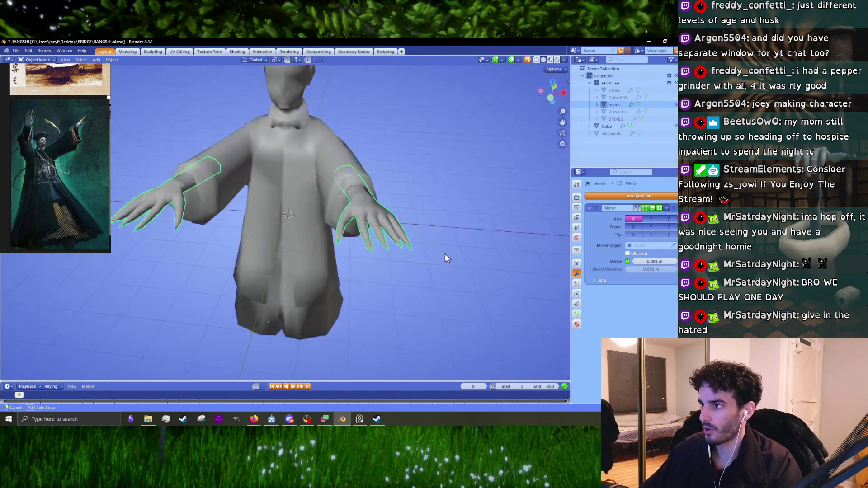
pyautogui.press('KP_4')
pyautogui.press('s')
pyautogui.press('Escape')
pyautogui.press('Tab')
pyautogui.press('s')
pyautogui.click(441, 289)
# - Rescale the hand vertices to 0.894 and raise them slightly toward the sleeve ends
pyautogui.moveTo(441, 289)
pyautogui.mouseDown(button='middle')
pyautogui.moveTo(430, 265)
pyautogui.moveTo(368, 254)
pyautogui.moveTo(398, 268)
pyautogui.moveTo(315, 260)
pyautogui.mouseUp(button='middle')
pyautogui.press('s')
pyautogui.click(369, 263)
pyautogui.scroll(3, 411, 286)
pyautogui.press('s')
pyautogui.click(461, 292)
pyautogui.moveTo(461, 291)
pyautogui.mouseDown(button='middle')
pyautogui.moveTo(452, 253)
pyautogui.moveTo(412, 227)
pyautogui.moveTo(319, 199)
pyautogui.moveTo(299, 241)
pyautogui.mouseUp(button='middle')
pyautogui.scroll(2, 452, 253)
pyautogui.press('g')
pyautogui.click(456, 225)
pyautogui.hotkey('alt', 'q')
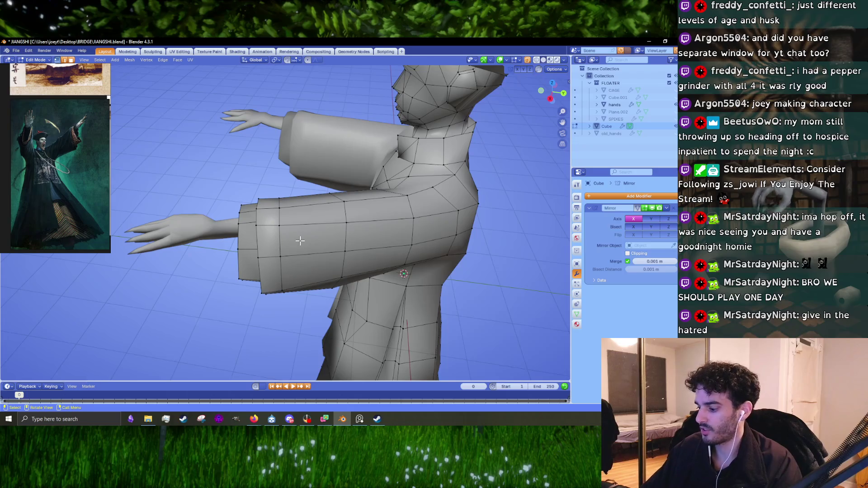
# - In X-ray top view, move the sleeve, cuff and upper sleeve vertices so the cuffs hang lower
pyautogui.press('KP_7')
pyautogui.click(528, 61)
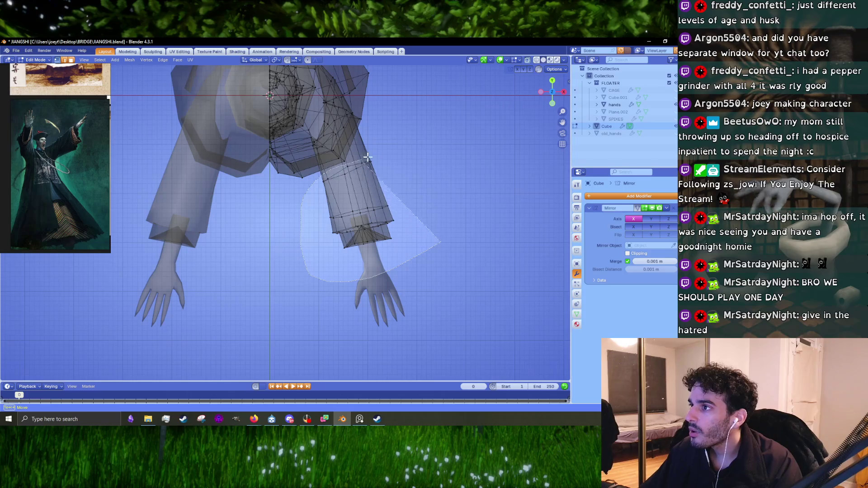
pyautogui.moveTo(368, 157); pyautogui.dragTo(368, 159)
pyautogui.press('g')
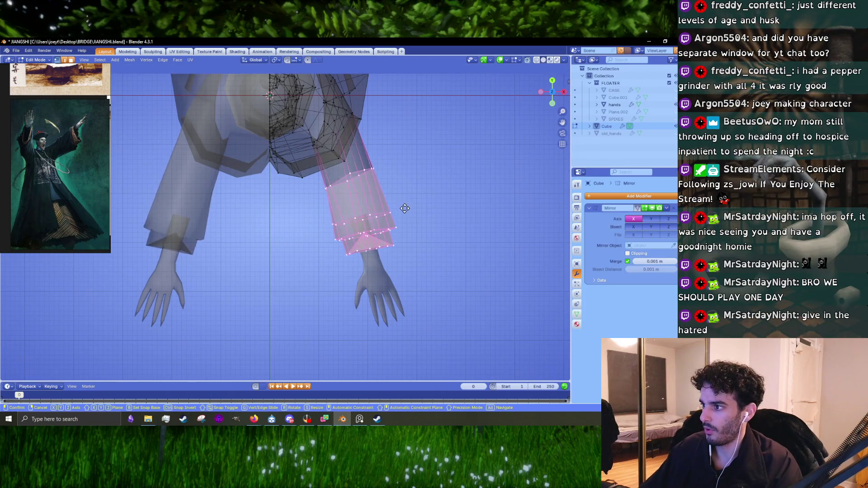
pyautogui.click(404, 210)
pyautogui.moveTo(319, 244); pyautogui.dragTo(422, 188)
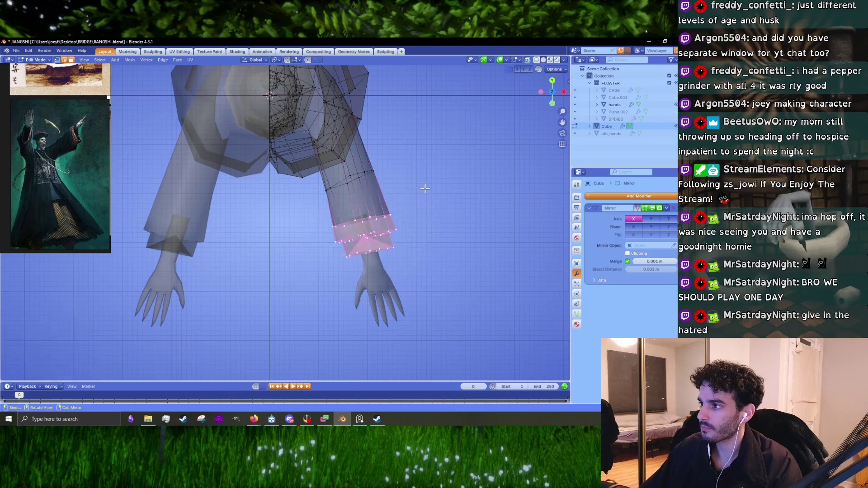
pyautogui.press('g')
pyautogui.click(428, 197)
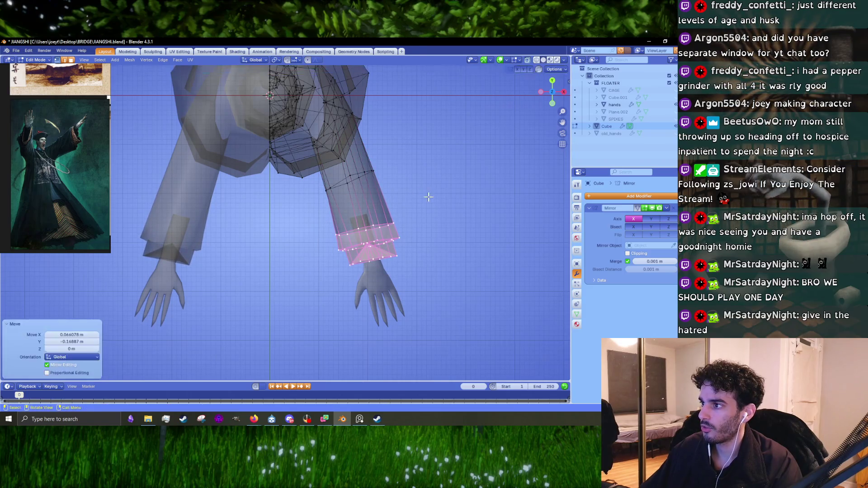
pyautogui.moveTo(395, 277); pyautogui.dragTo(314, 200)
pyautogui.moveTo(414, 149); pyautogui.dragTo(416, 151)
pyautogui.press('g')
pyautogui.click(428, 159)
# - Move the hand vertices about 0.016 m X and -0.059 m Y so they poke out
pyautogui.press('Tab')
pyautogui.moveTo(474, 176)
pyautogui.mouseDown(button='middle')
pyautogui.moveTo(455, 232)
pyautogui.moveTo(364, 167)
pyautogui.moveTo(338, 183)
pyautogui.mouseUp(button='middle')
pyautogui.scroll(-5, 339, 183)
pyautogui.moveTo(400, 188)
pyautogui.mouseDown(button='middle')
pyautogui.moveTo(482, 177)
pyautogui.moveTo(365, 186)
pyautogui.moveTo(343, 203)
pyautogui.mouseUp(button='middle')
pyautogui.scroll(5, 342, 203)
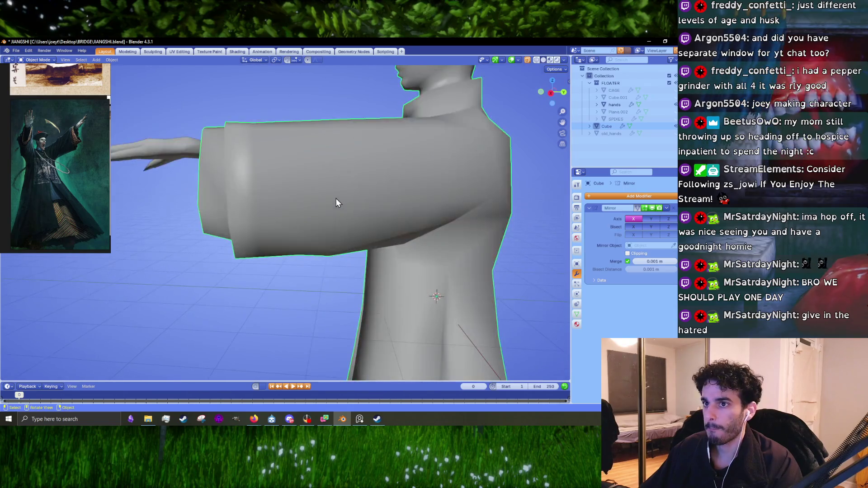
pyautogui.press('Tab')
pyautogui.moveTo(287, 191)
pyautogui.mouseDown(button='middle')
pyautogui.moveTo(387, 245)
pyautogui.moveTo(340, 213)
pyautogui.mouseUp(button='middle')
pyautogui.press('Tab')
pyautogui.click(340, 213)
pyautogui.press('Tab')
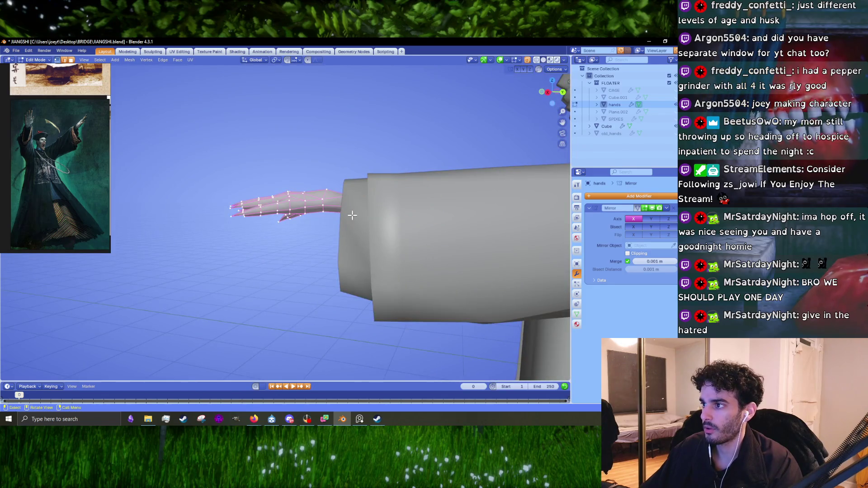
pyautogui.press('g')
pyautogui.click(341, 206)
pyautogui.moveTo(341, 206)
pyautogui.mouseDown(button='middle')
pyautogui.moveTo(362, 226)
pyautogui.moveTo(345, 219)
pyautogui.moveTo(339, 233)
pyautogui.moveTo(387, 236)
pyautogui.moveTo(361, 244)
pyautogui.moveTo(341, 230)
pyautogui.moveTo(352, 270)
pyautogui.mouseUp(button='middle')
pyautogui.press('g')
pyautogui.click(389, 242)
pyautogui.press('Tab')
# - Deselect the hands and return to editing the Cube robe mesh at the torso
pyautogui.click(352, 269)
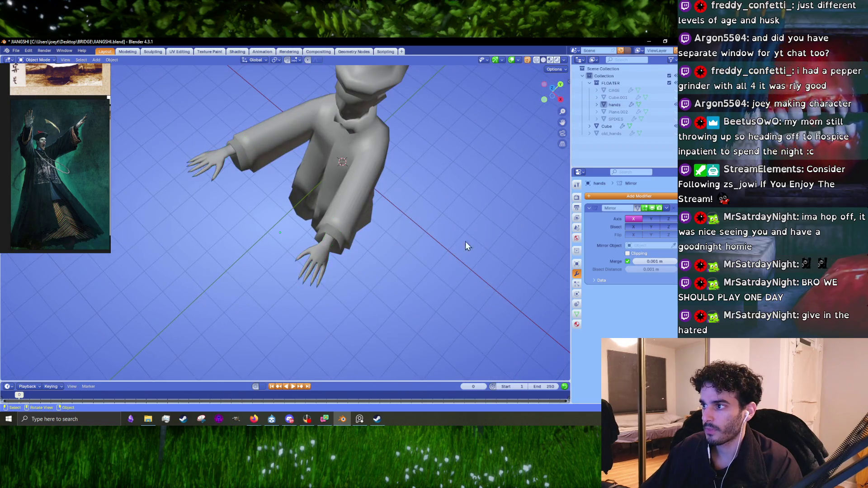
pyautogui.moveTo(465, 242); pyautogui.dragTo(510, 182, button='middle')
pyautogui.scroll(5, 308, 199)
pyautogui.moveTo(308, 200)
pyautogui.mouseDown(button='middle')
pyautogui.moveTo(337, 187)
pyautogui.moveTo(334, 216)
pyautogui.mouseUp(button='middle')
pyautogui.click(337, 186)
pyautogui.press('Tab')
pyautogui.scroll(-5, 335, 216)
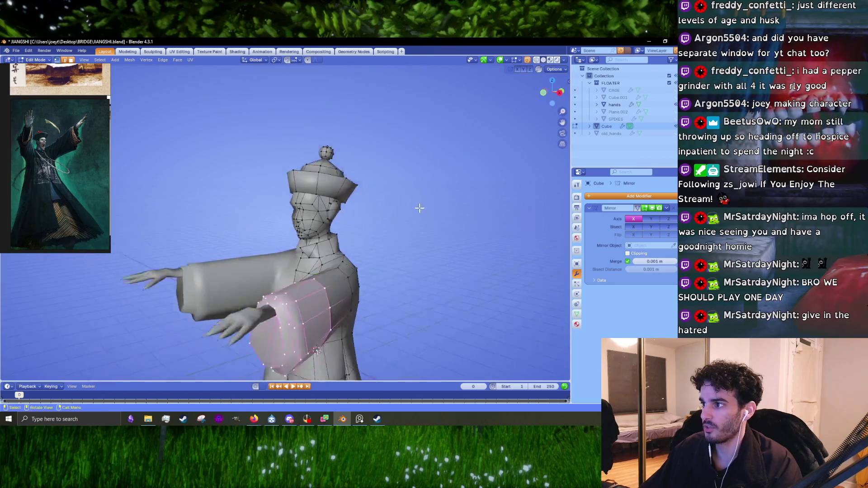
# - Turn on X-ray and inspect the head from front, side and below
pyautogui.moveTo(419, 208); pyautogui.dragTo(389, 210, button='middle')
pyautogui.press('KP_1')
pyautogui.scroll(6, 362, 212)
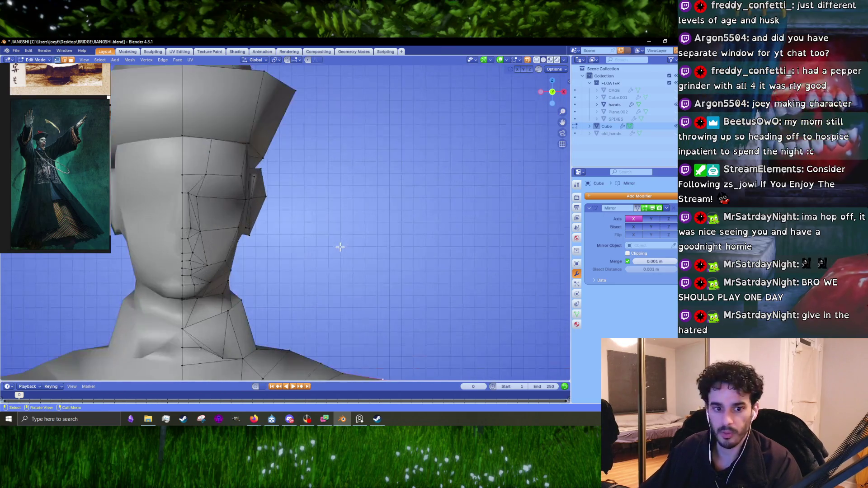
pyautogui.keyDown('shift'); pyautogui.moveTo(339, 245); pyautogui.dragTo(384, 246, button='middle'); pyautogui.keyUp('shift')
pyautogui.click(527, 60)
pyautogui.moveTo(308, 264)
pyautogui.mouseDown(button='middle')
pyautogui.moveTo(325, 258)
pyautogui.moveTo(302, 249)
pyautogui.mouseUp(button='middle')
pyautogui.moveTo(388, 240); pyautogui.dragTo(311, 253, button='middle')
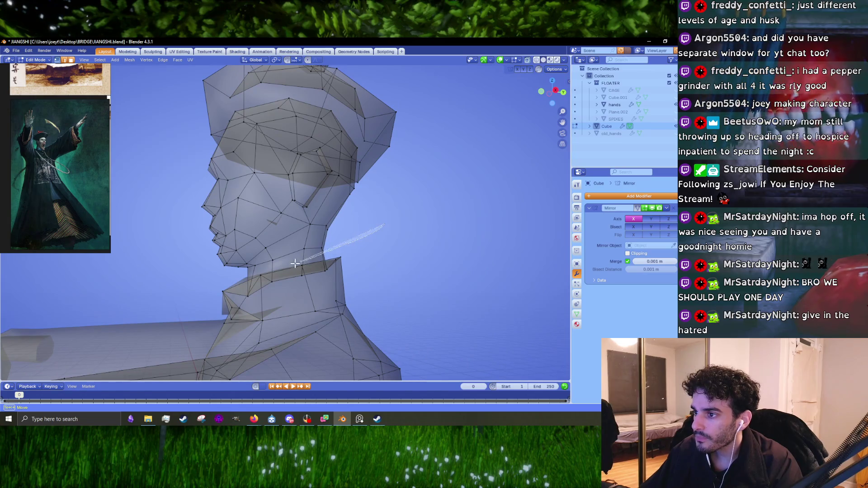
pyautogui.moveTo(249, 273)
pyautogui.mouseDown(button='middle')
pyautogui.moveTo(389, 204)
pyautogui.moveTo(523, 188)
pyautogui.moveTo(420, 314)
pyautogui.mouseUp(button='middle')
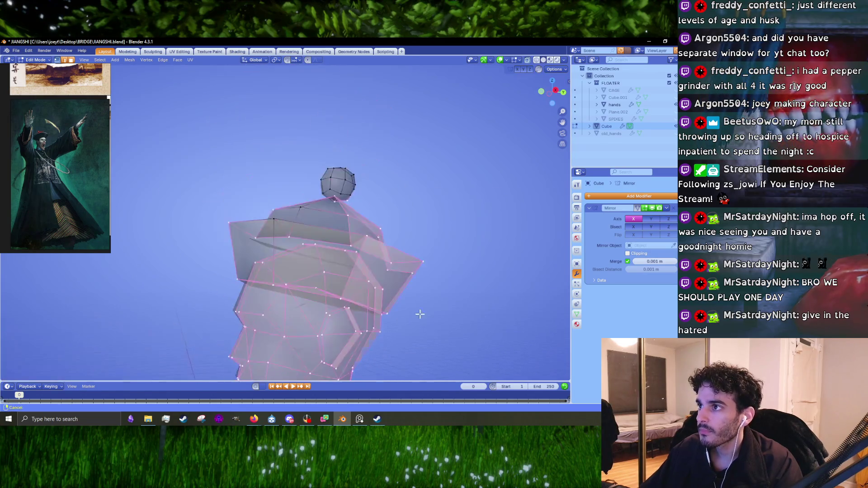
pyautogui.moveTo(396, 200)
pyautogui.mouseDown(button='middle')
pyautogui.moveTo(394, 192)
pyautogui.moveTo(406, 214)
pyautogui.mouseUp(button='middle')
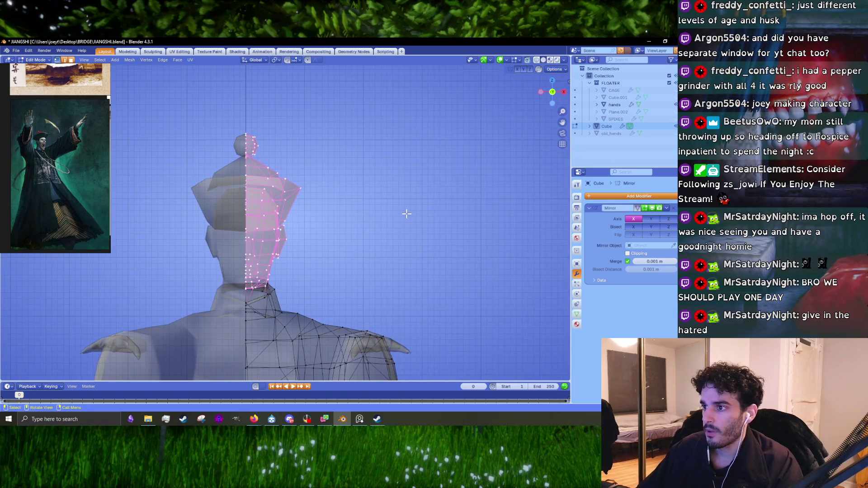
pyautogui.scroll(4, 406, 214)
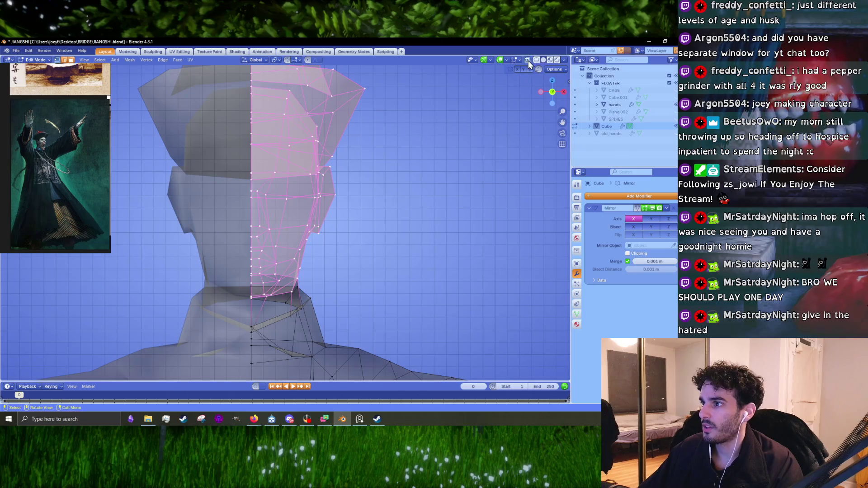
# - Scale the selected head and hat vertices up slightly from a three-quarter view
pyautogui.click(528, 60)
pyautogui.moveTo(452, 190); pyautogui.dragTo(515, 244, button='middle')
pyautogui.press('s')
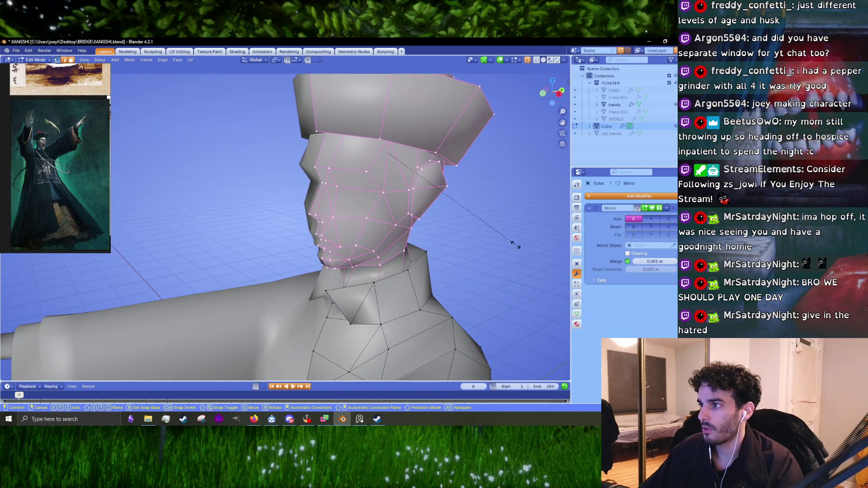
pyautogui.click(553, 249)
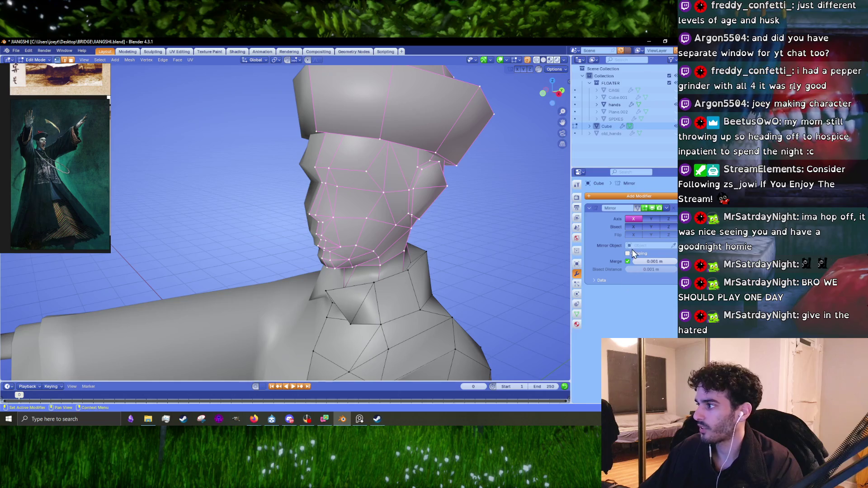
# - Shrink the head vertices to 0.973 and shift them toward the centre line
pyautogui.moveTo(448, 240)
pyautogui.mouseDown(button='middle')
pyautogui.moveTo(420, 267)
pyautogui.moveTo(462, 268)
pyautogui.moveTo(472, 259)
pyautogui.mouseUp(button='middle')
pyautogui.press('s')
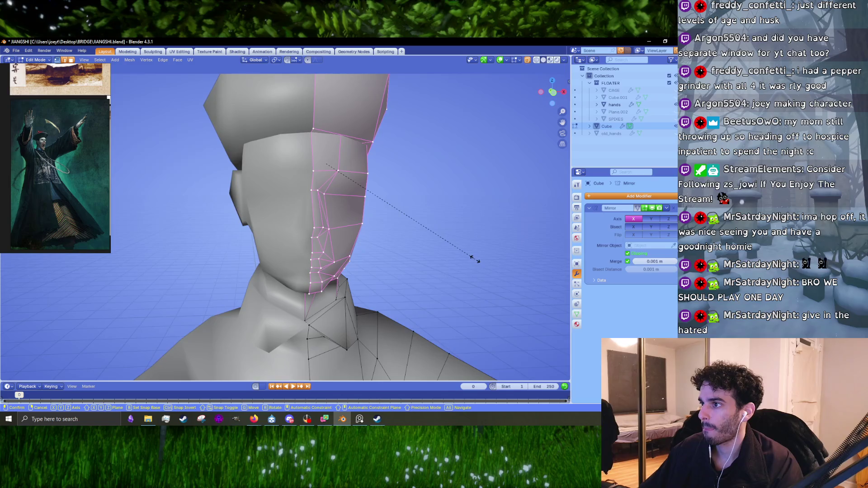
pyautogui.click(472, 258)
pyautogui.press('KP_1')
pyautogui.press('s')
pyautogui.click(468, 257)
pyautogui.press('g')
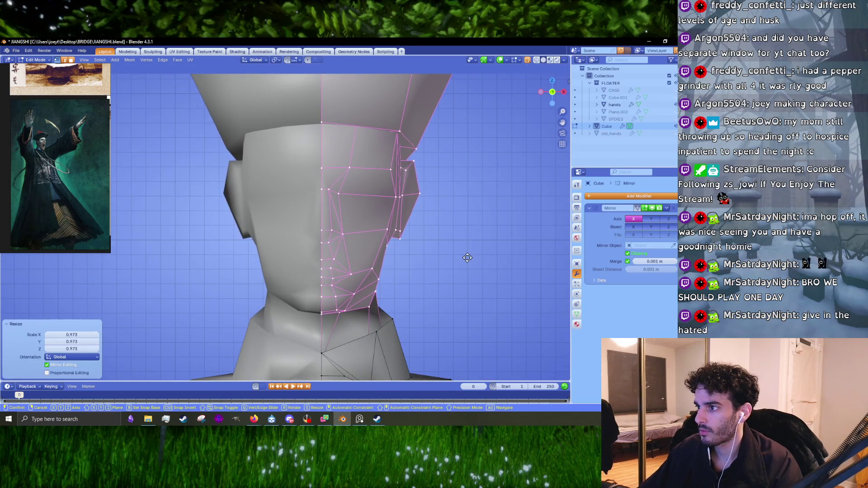
pyautogui.click(467, 257)
# - Rescale the head to 0.985, nudge it sideways, then scale to 0.991 in side view
pyautogui.scroll(-4, 467, 257)
pyautogui.scroll(5, 465, 271)
pyautogui.press('s')
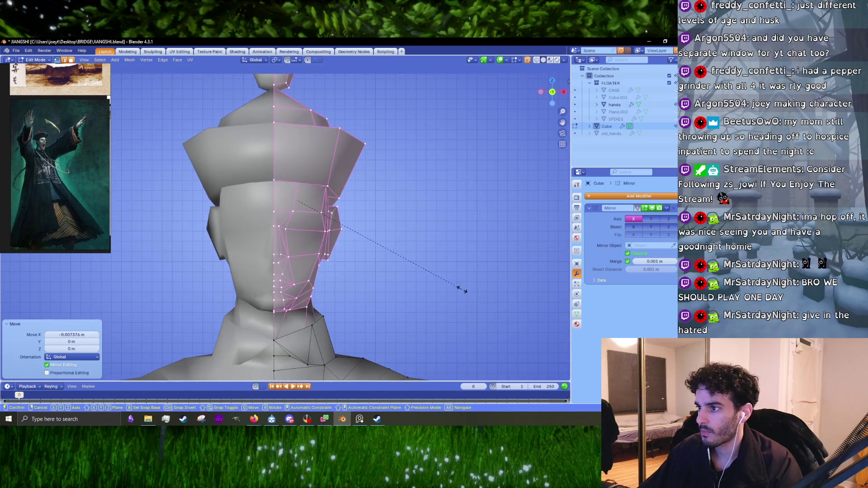
pyautogui.click(459, 289)
pyautogui.press('g')
pyautogui.click(460, 289)
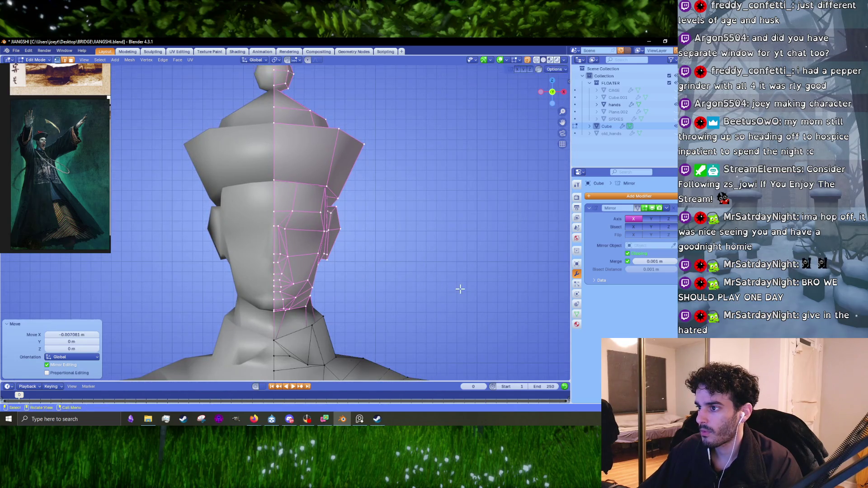
pyautogui.press('KP_3')
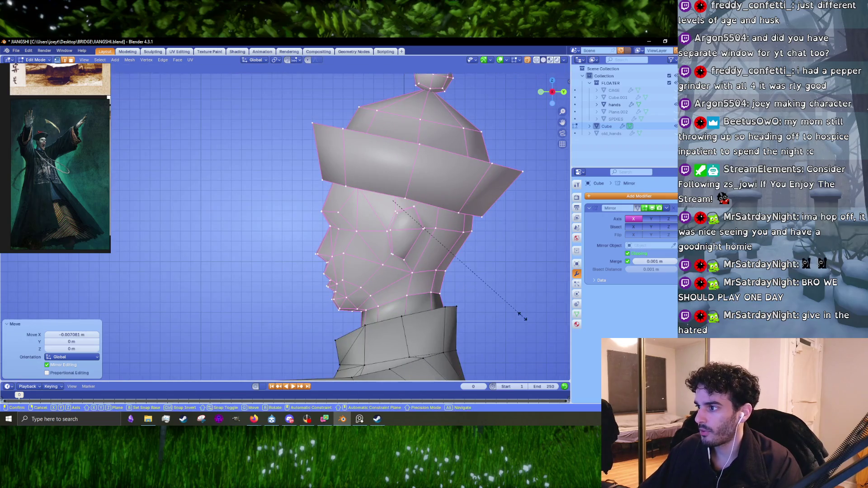
pyautogui.click(519, 317)
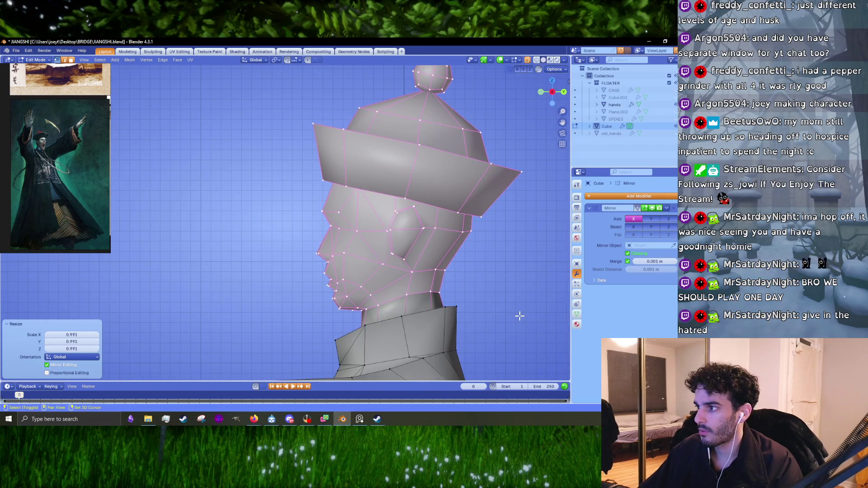
pyautogui.moveTo(519, 316); pyautogui.dragTo(452, 266, button='middle')
pyautogui.press('KP_1')
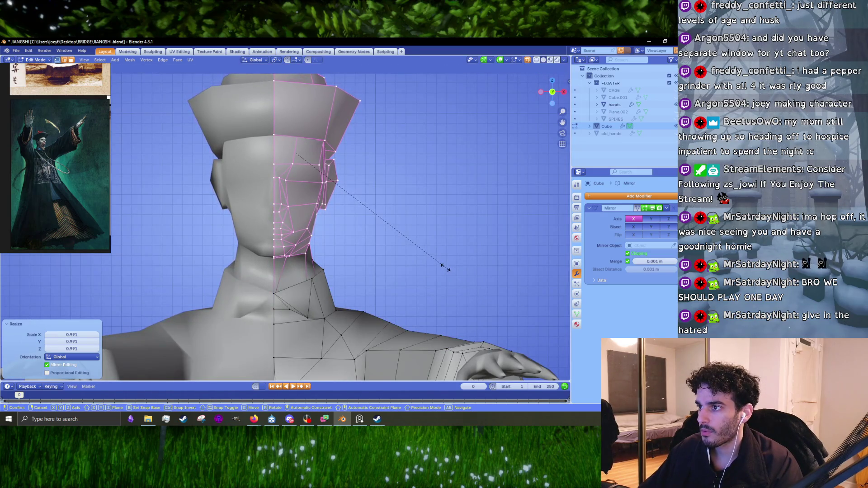
# - Move the head down and inward, then scale it to 0.994
pyautogui.keyDown('alt'); pyautogui.scroll(-5, 442, 267); pyautogui.keyUp('alt')
pyautogui.keyDown('alt'); pyautogui.scroll(2, 378, 271); pyautogui.keyUp('alt')
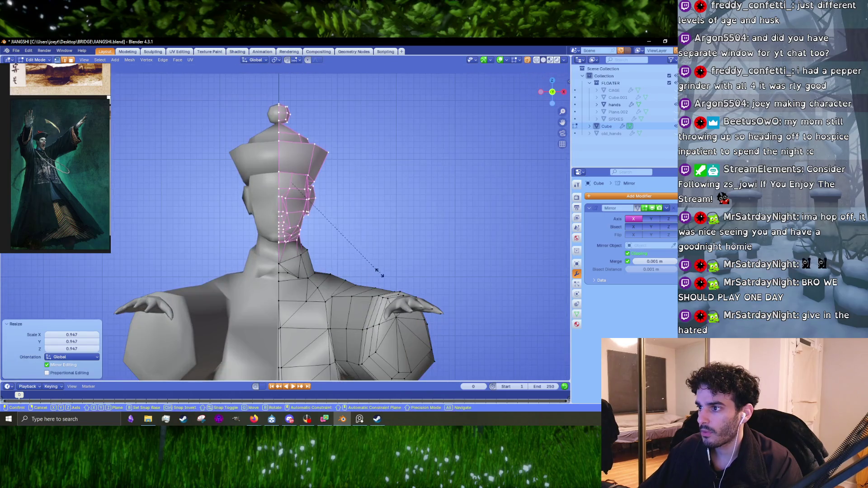
pyautogui.keyDown('alt'); pyautogui.scroll(5, 371, 270); pyautogui.keyUp('alt')
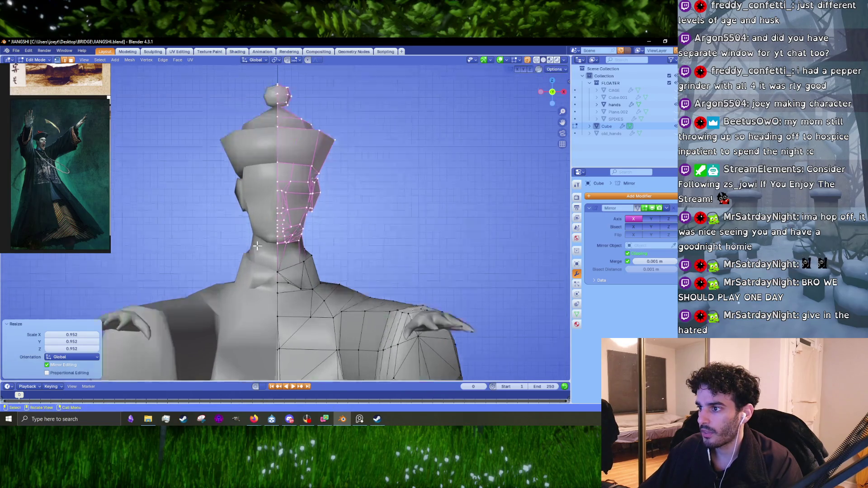
pyautogui.press('g')
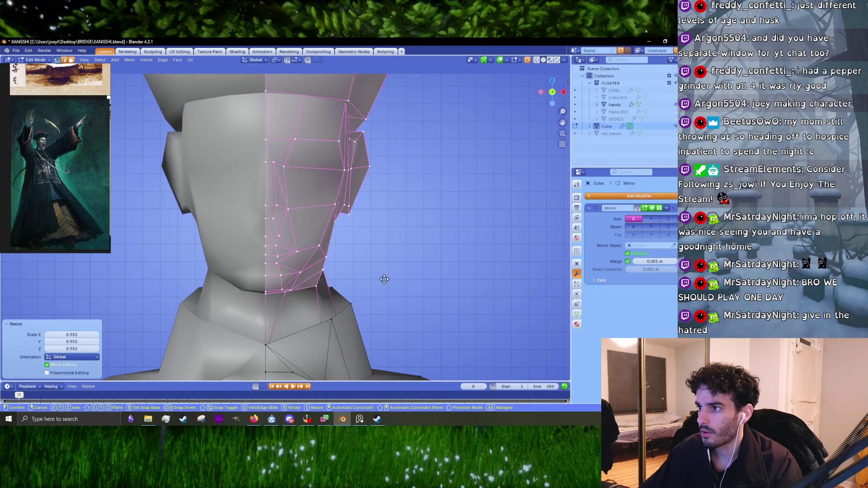
pyautogui.click(384, 279)
pyautogui.scroll(-5, 353, 270)
pyautogui.scroll(2, 353, 270)
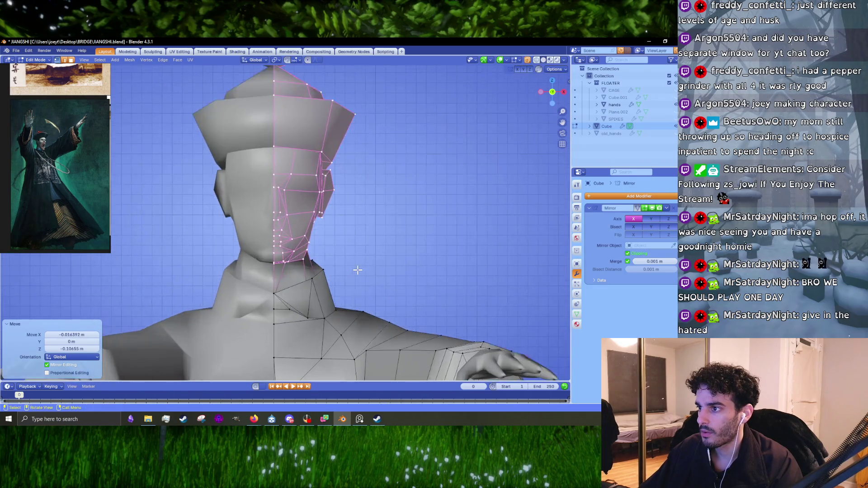
pyautogui.scroll(-2, 378, 273)
pyautogui.moveTo(399, 270); pyautogui.dragTo(327, 267, button='middle')
pyautogui.scroll(5, 321, 261)
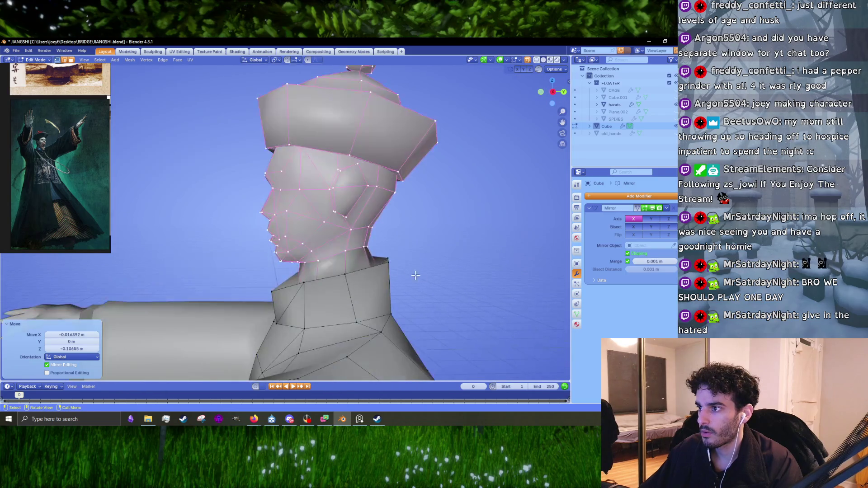
pyautogui.press('s')
pyautogui.click(419, 275)
pyautogui.scroll(-5, 398, 276)
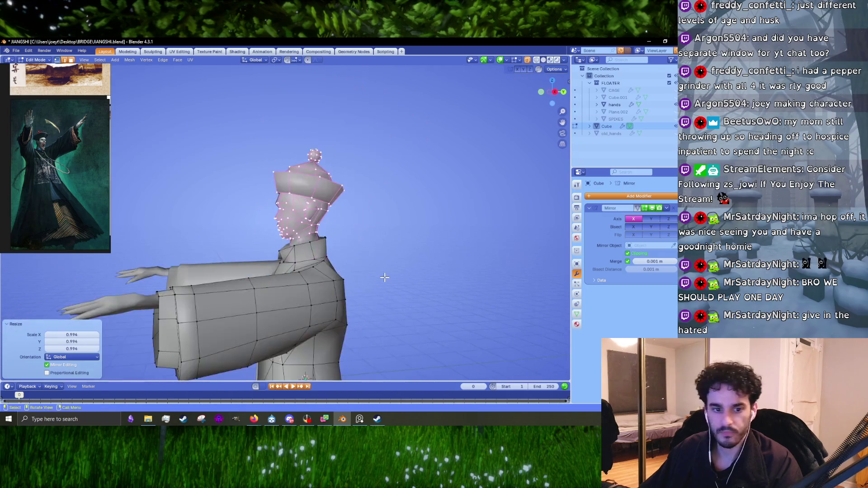
pyautogui.press('KP_3')
# - Scale the head vertices to 0.986 and lower the head slightly, checking from front and side
pyautogui.press('s')
pyautogui.click(405, 286)
pyautogui.scroll(5, 365, 295)
pyautogui.press('s')
pyautogui.click(394, 292)
pyautogui.moveTo(394, 292)
pyautogui.mouseDown(button='middle')
pyautogui.moveTo(422, 277)
pyautogui.moveTo(347, 253)
pyautogui.moveTo(315, 258)
pyautogui.moveTo(408, 259)
pyautogui.moveTo(356, 252)
pyautogui.moveTo(370, 242)
pyautogui.moveTo(334, 280)
pyautogui.moveTo(326, 247)
pyautogui.moveTo(420, 271)
pyautogui.moveTo(420, 239)
pyautogui.moveTo(316, 278)
pyautogui.moveTo(486, 289)
pyautogui.moveTo(388, 264)
pyautogui.moveTo(407, 263)
pyautogui.mouseUp(button='middle')
pyautogui.press('KP_3')
pyautogui.press('KP_1')
pyautogui.press('Tab')
pyautogui.scroll(-5, 420, 277)
pyautogui.press('Tab')
pyautogui.scroll(5, 334, 280)
# - Shrink the neck vertices to 0.880, lower them along Z, then scale them to 0.951
pyautogui.press('s')
pyautogui.click(471, 294)
pyautogui.press('g')
pyautogui.press('z')
pyautogui.click(426, 262)
pyautogui.click(419, 261)
# - Raise the neck vertices along Z and scale them narrower
pyautogui.press('g')
pyautogui.press('z')
pyautogui.click(417, 249)
pyautogui.press('s')
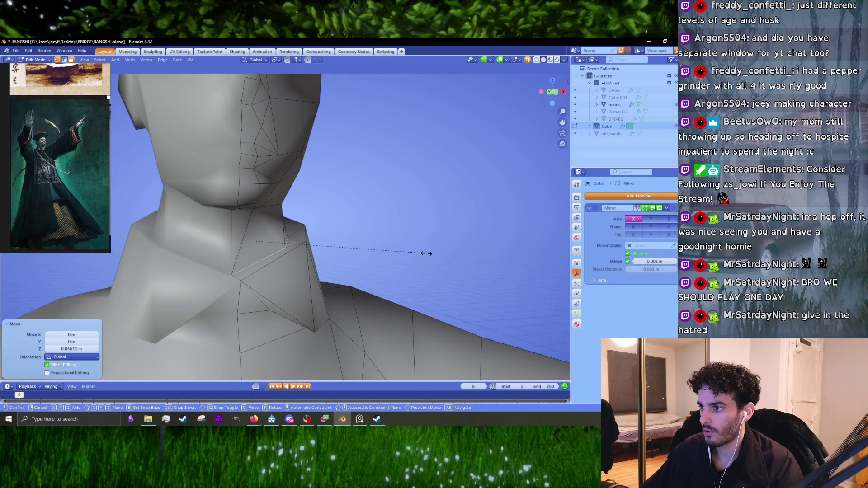
pyautogui.moveTo(427, 267)
pyautogui.mouseDown(button='middle')
pyautogui.moveTo(348, 265)
pyautogui.moveTo(295, 251)
pyautogui.mouseUp(button='middle')
pyautogui.press('Escape')
pyautogui.moveTo(365, 240); pyautogui.dragTo(376, 259, button='middle')
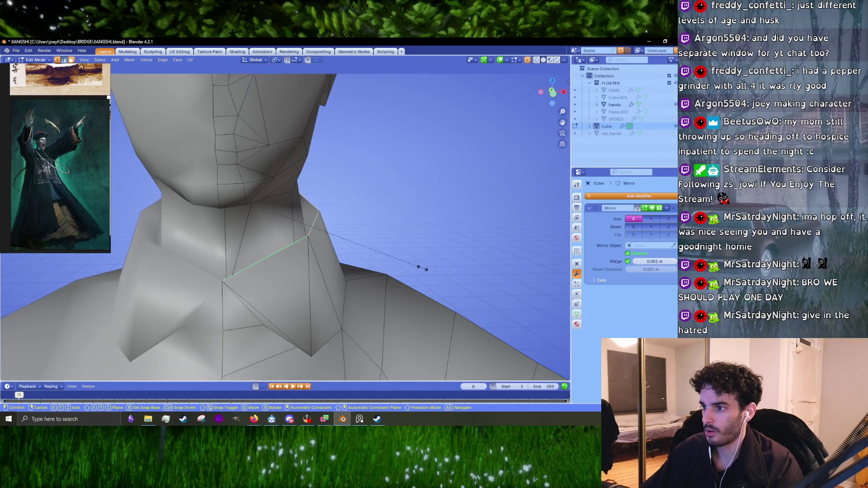
pyautogui.click(322, 313)
pyautogui.moveTo(322, 314)
pyautogui.mouseDown(button='middle')
pyautogui.moveTo(283, 252)
pyautogui.moveTo(291, 272)
pyautogui.moveTo(235, 225)
pyautogui.moveTo(321, 273)
pyautogui.moveTo(316, 296)
pyautogui.moveTo(422, 294)
pyautogui.moveTo(343, 311)
pyautogui.moveTo(353, 289)
pyautogui.moveTo(336, 280)
pyautogui.moveTo(366, 253)
pyautogui.mouseUp(button='middle')
# - Reposition three vertices along the collar with G moves
pyautogui.press('g')
pyautogui.click(327, 298)
pyautogui.press('g')
pyautogui.click(393, 298)
pyautogui.press('g')
pyautogui.click(351, 292)
# - Scale the collar edge loop to 0.980 and review the whole character
pyautogui.keyDown('alt'); pyautogui.click(366, 253); pyautogui.keyUp('alt')
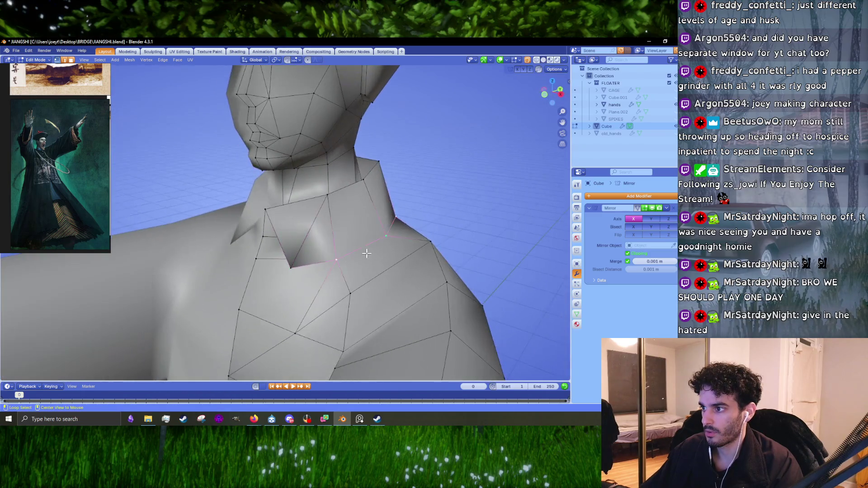
pyautogui.moveTo(302, 268)
pyautogui.mouseDown(button='middle')
pyautogui.moveTo(375, 254)
pyautogui.moveTo(531, 337)
pyautogui.moveTo(502, 321)
pyautogui.moveTo(220, 252)
pyautogui.moveTo(366, 242)
pyautogui.moveTo(370, 233)
pyautogui.moveTo(350, 251)
pyautogui.moveTo(302, 261)
pyautogui.moveTo(386, 245)
pyautogui.moveTo(423, 258)
pyautogui.moveTo(345, 278)
pyautogui.moveTo(319, 270)
pyautogui.moveTo(317, 262)
pyautogui.moveTo(349, 249)
pyautogui.moveTo(286, 281)
pyautogui.mouseUp(button='middle')
pyautogui.click(525, 337)
pyautogui.press('g')
pyautogui.press('Escape')
pyautogui.press('Tab')
pyautogui.scroll(-5, 504, 315)
pyautogui.scroll(3, 300, 263)
pyautogui.scroll(-4, 318, 245)
pyautogui.scroll(4, 315, 270)
pyautogui.scroll(4, 303, 248)
# - Nudge a neck vertex and pull the collar point vertex lower into a sharper point
pyautogui.press('Tab')
pyautogui.scroll(3, 324, 267)
pyautogui.click(351, 248)
pyautogui.scroll(-5, 78, 185)
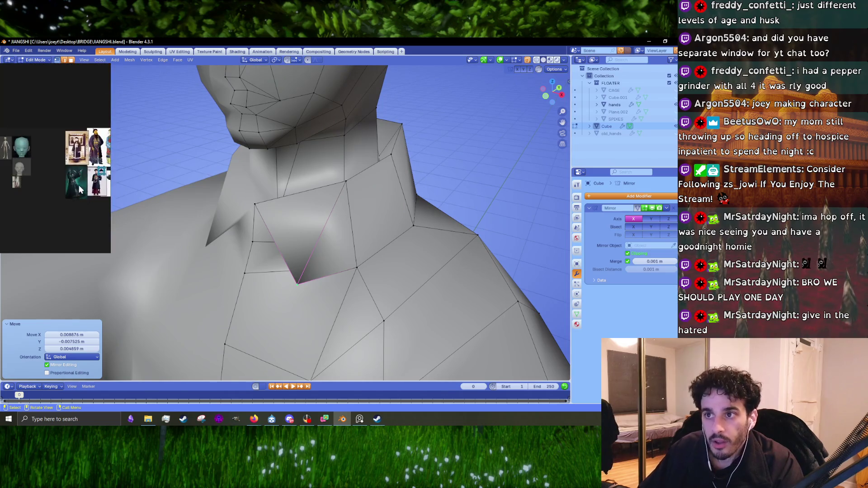
pyautogui.scroll(8, 92, 192)
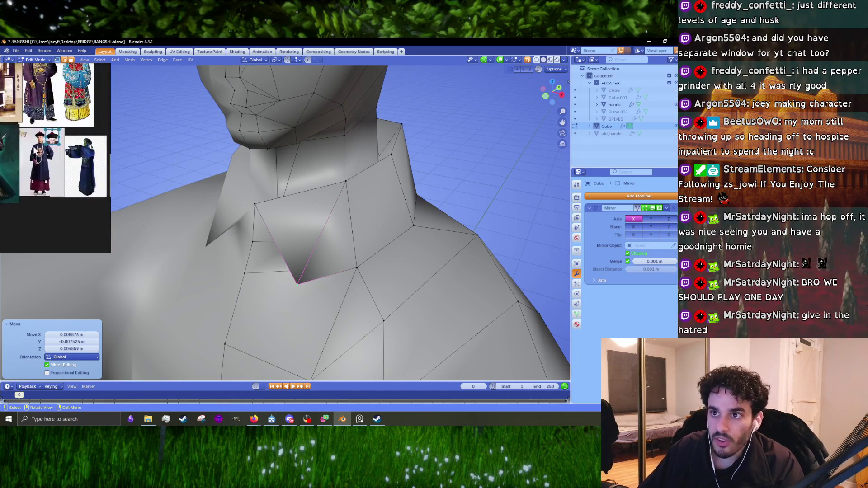
pyautogui.press('g')
pyautogui.moveTo(332, 290)
pyautogui.mouseDown(button='middle')
pyautogui.moveTo(339, 287)
pyautogui.moveTo(283, 218)
pyautogui.moveTo(291, 232)
pyautogui.moveTo(333, 238)
pyautogui.moveTo(256, 226)
pyautogui.moveTo(307, 244)
pyautogui.moveTo(355, 277)
pyautogui.moveTo(378, 248)
pyautogui.moveTo(376, 285)
pyautogui.moveTo(341, 266)
pyautogui.moveTo(318, 287)
pyautogui.moveTo(316, 240)
pyautogui.mouseUp(button='middle')
pyautogui.click(334, 286)
pyautogui.press('KP_1')
pyautogui.scroll(4, 316, 239)
# - Rotate the shoulder loop 3.54°, narrow it along X, and shift it slightly
pyautogui.press('r')
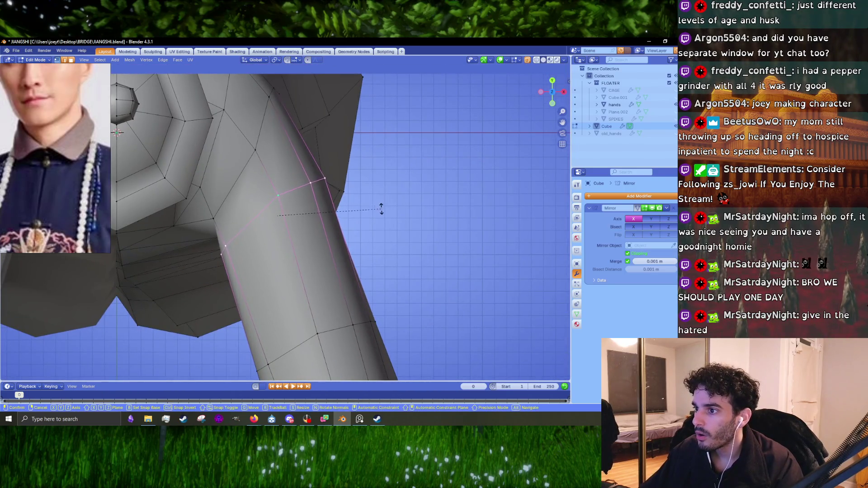
pyautogui.click(381, 208)
pyautogui.press('s')
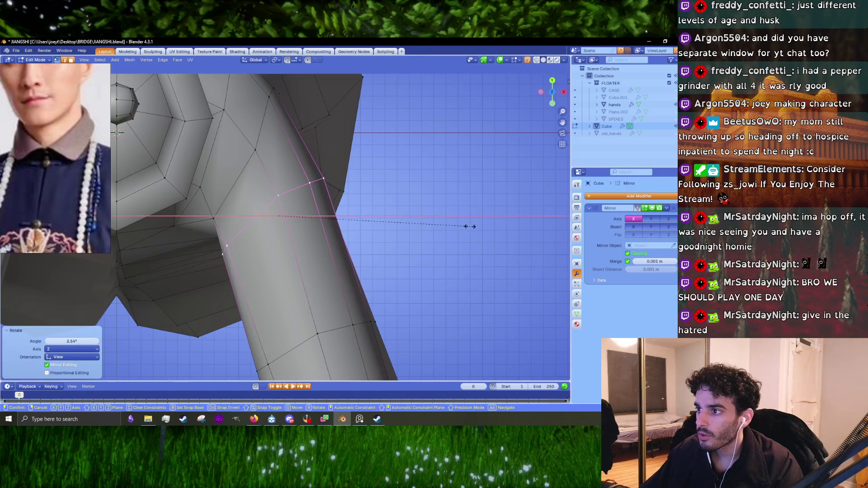
pyautogui.click(470, 226)
pyautogui.click(471, 232)
pyautogui.press('g')
pyautogui.click(472, 232)
# - Narrow the shoulder loop to 0.976 along X and rotate it -2.63°
pyautogui.press('s')
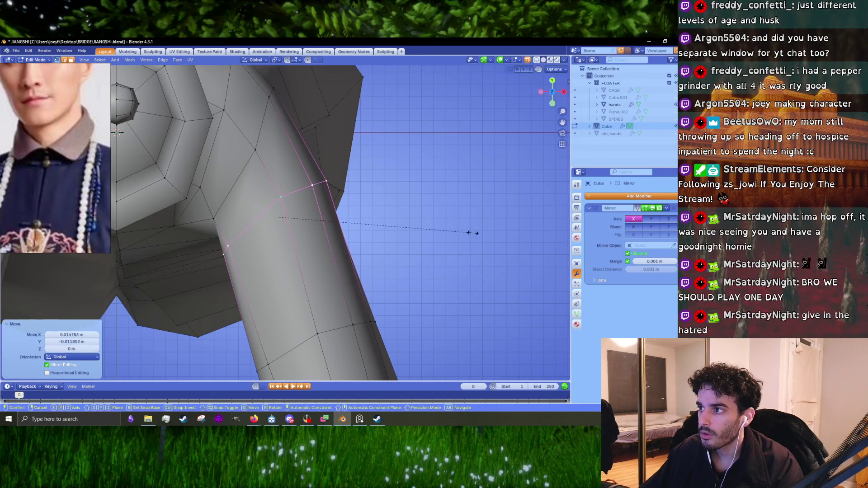
pyautogui.click(452, 232)
pyautogui.press('r')
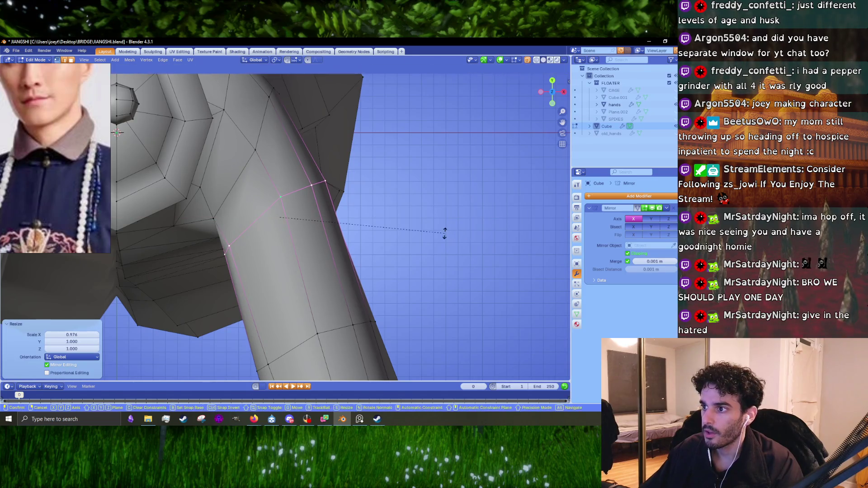
pyautogui.click(443, 240)
pyautogui.press('s')
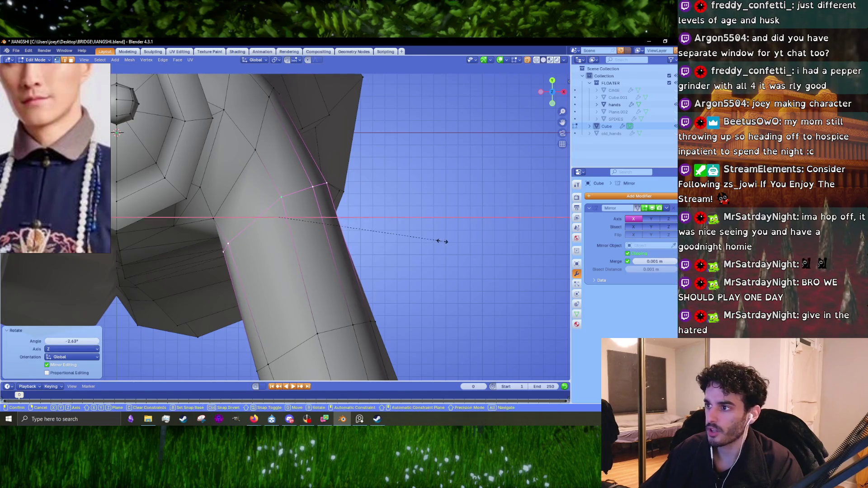
pyautogui.click(439, 242)
# - Shift an armpit edge by -0.014 m X and -0.011 m Y
pyautogui.press('Tab')
pyautogui.moveTo(438, 242)
pyautogui.mouseDown(button='middle')
pyautogui.moveTo(297, 241)
pyautogui.moveTo(348, 167)
pyautogui.moveTo(275, 224)
pyautogui.moveTo(270, 257)
pyautogui.moveTo(330, 229)
pyautogui.moveTo(310, 228)
pyautogui.moveTo(304, 195)
pyautogui.mouseUp(button='middle')
pyautogui.press('Tab')
pyautogui.scroll(5, 269, 257)
pyautogui.click(303, 214)
pyautogui.click(434, 236)
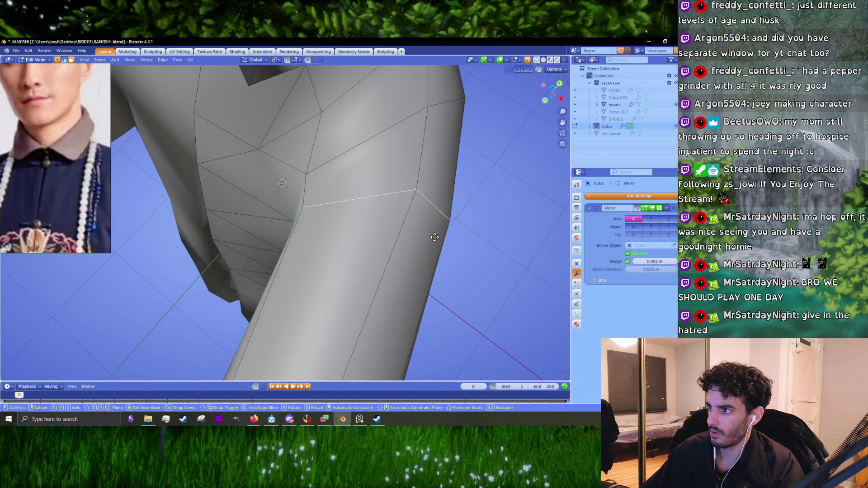
# - Orbit out and review the full robed figure outside Edit Mode
pyautogui.moveTo(465, 253); pyautogui.dragTo(317, 226, button='middle')
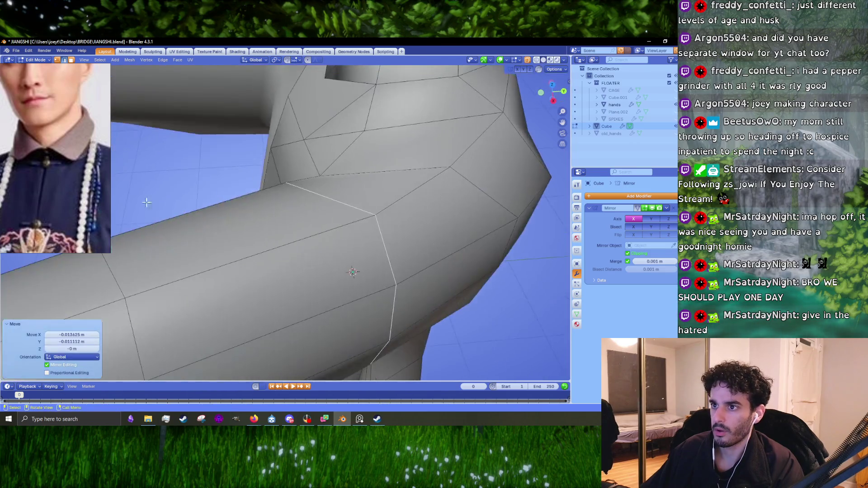
pyautogui.scroll(-4, 316, 226)
pyautogui.scroll(-3, 52, 185)
pyautogui.moveTo(134, 210)
pyautogui.mouseDown(button='middle')
pyautogui.moveTo(368, 300)
pyautogui.moveTo(298, 220)
pyautogui.moveTo(326, 267)
pyautogui.moveTo(297, 264)
pyautogui.moveTo(286, 288)
pyautogui.moveTo(345, 269)
pyautogui.moveTo(317, 273)
pyautogui.moveTo(424, 258)
pyautogui.moveTo(382, 285)
pyautogui.moveTo(384, 304)
pyautogui.moveTo(345, 288)
pyautogui.mouseUp(button='middle')
pyautogui.scroll(-5, 367, 300)
pyautogui.press('Tab')
pyautogui.scroll(-3, 289, 263)
pyautogui.press('Tab')
pyautogui.press('Tab')
pyautogui.scroll(5, 345, 289)
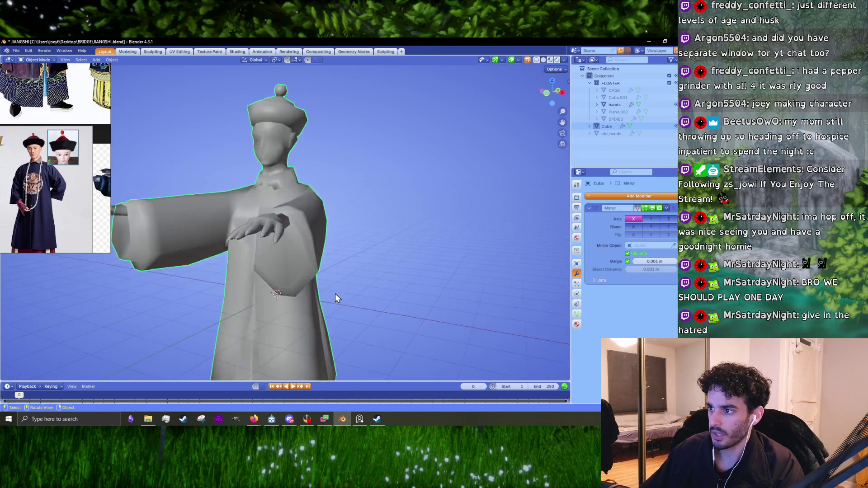
# - In robe Edit Mode with a see-through front view, lower the robe's lower faces along Z
pyautogui.scroll(-6, 345, 205)
pyautogui.moveTo(333, 222); pyautogui.dragTo(271, 229, button='middle')
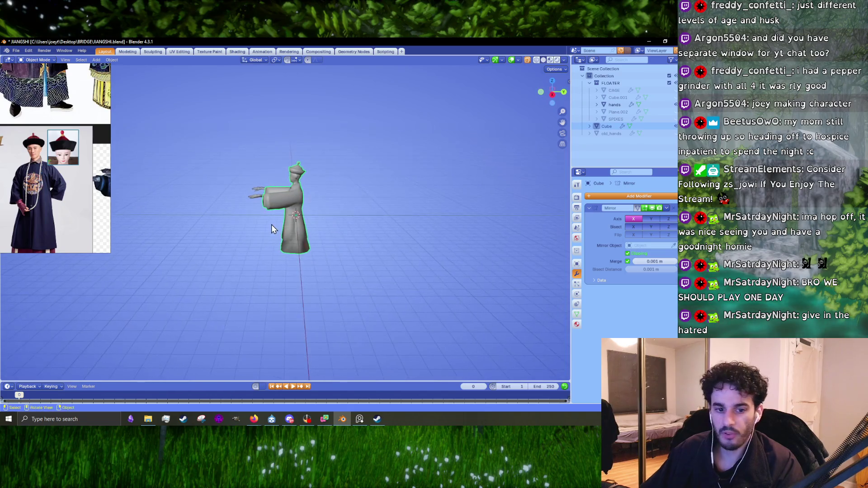
pyautogui.scroll(5, 267, 235)
pyautogui.scroll(-3, 50, 189)
pyautogui.scroll(2, 49, 189)
pyautogui.scroll(-3, 299, 232)
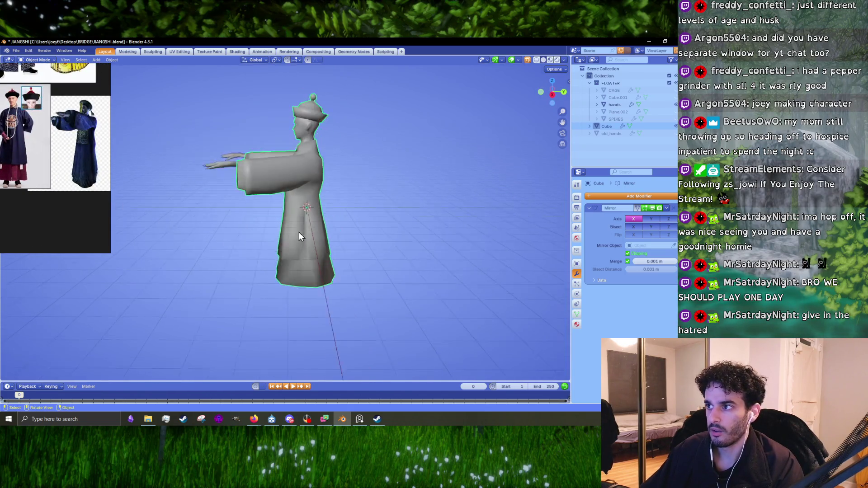
pyautogui.scroll(-2, 55, 168)
pyautogui.scroll(4, 68, 154)
pyautogui.scroll(-3, 73, 163)
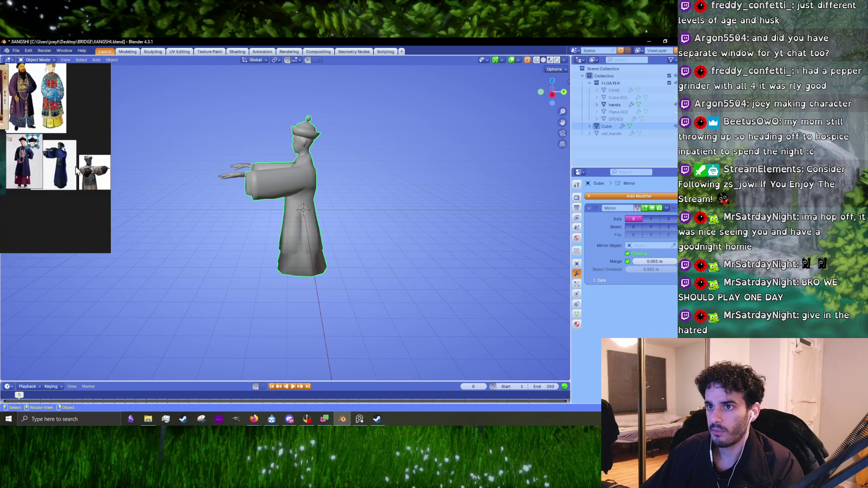
pyautogui.scroll(-2, 27, 111)
pyautogui.scroll(3, 49, 172)
pyautogui.scroll(-3, 49, 172)
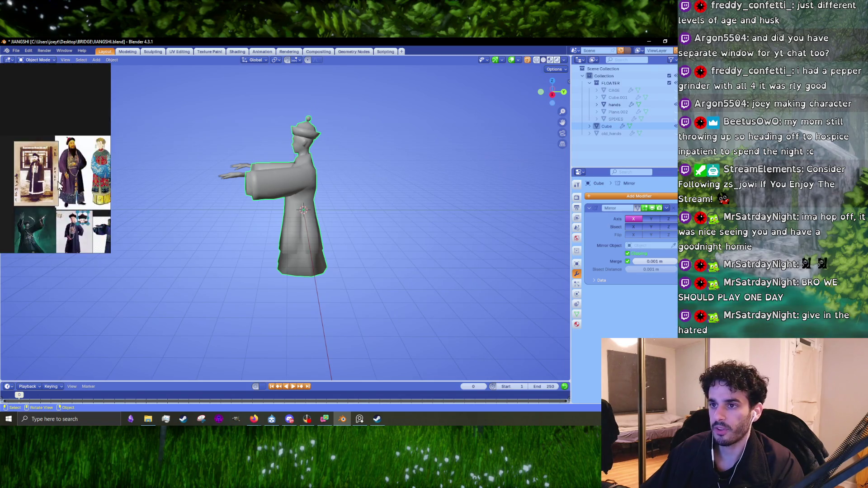
pyautogui.scroll(2, 59, 190)
pyautogui.scroll(3, 342, 281)
pyautogui.moveTo(342, 276); pyautogui.dragTo(344, 254, button='middle')
pyautogui.press('Tab')
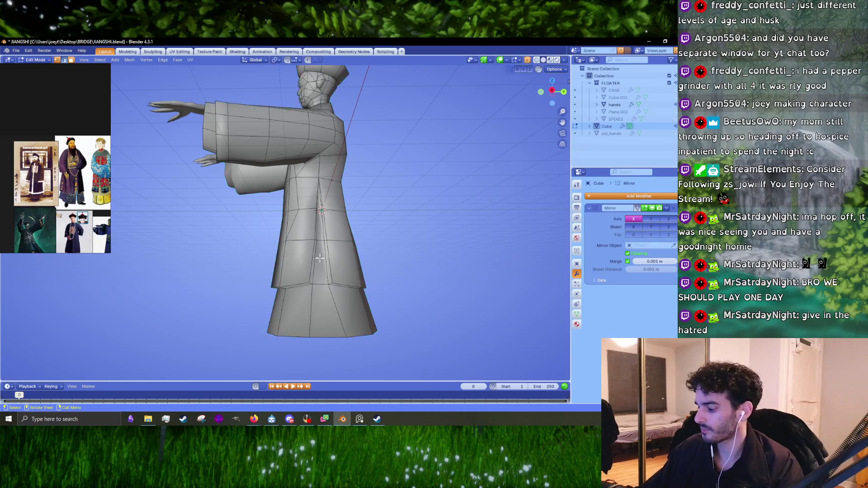
pyautogui.press('KP_1')
pyautogui.scroll(-5, 319, 258)
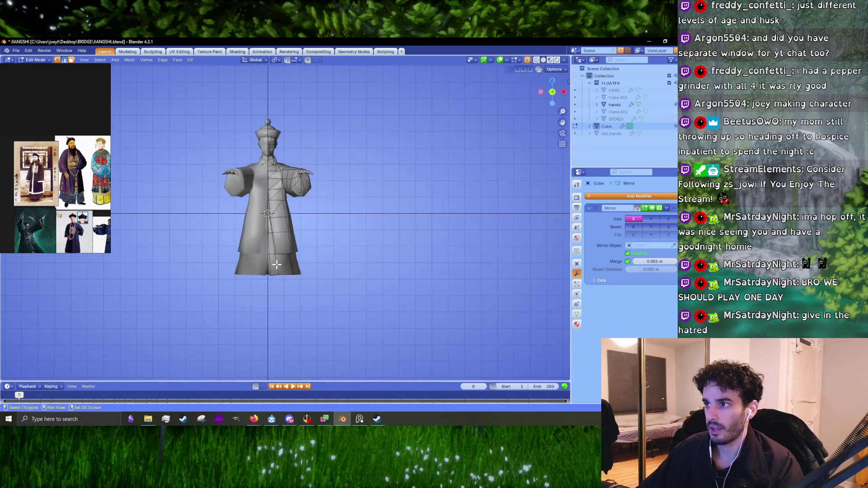
pyautogui.hotkey('alt', 'a')
pyautogui.scroll(3, 393, 264)
pyautogui.moveTo(393, 264)
pyautogui.mouseDown()
pyautogui.moveTo(226, 194)
pyautogui.moveTo(437, 195)
pyautogui.mouseUp()
pyautogui.press('g')
pyautogui.press('z')
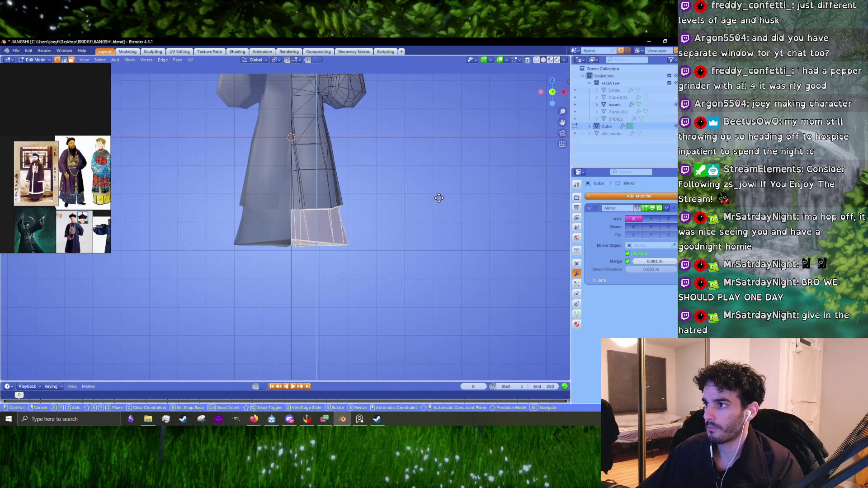
pyautogui.click(439, 198)
# - Move the robe's bottom edge, lower hem and a mid-robe edge loop vertically to new heights
pyautogui.moveTo(434, 271); pyautogui.dragTo(414, 234)
pyautogui.press('g')
pyautogui.press('z')
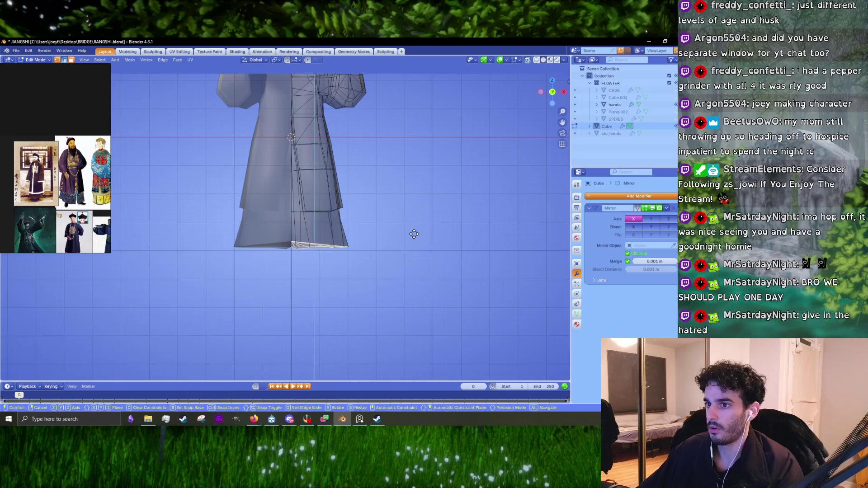
pyautogui.click(417, 244)
pyautogui.scroll(-2, 359, 233)
pyautogui.scroll(1, 360, 233)
pyautogui.moveTo(431, 276)
pyautogui.mouseDown()
pyautogui.moveTo(294, 305)
pyautogui.moveTo(244, 253)
pyautogui.moveTo(424, 233)
pyautogui.moveTo(400, 198)
pyautogui.mouseUp()
pyautogui.press('g')
pyautogui.press('z')
pyautogui.click(392, 236)
pyautogui.press('g')
pyautogui.press('z')
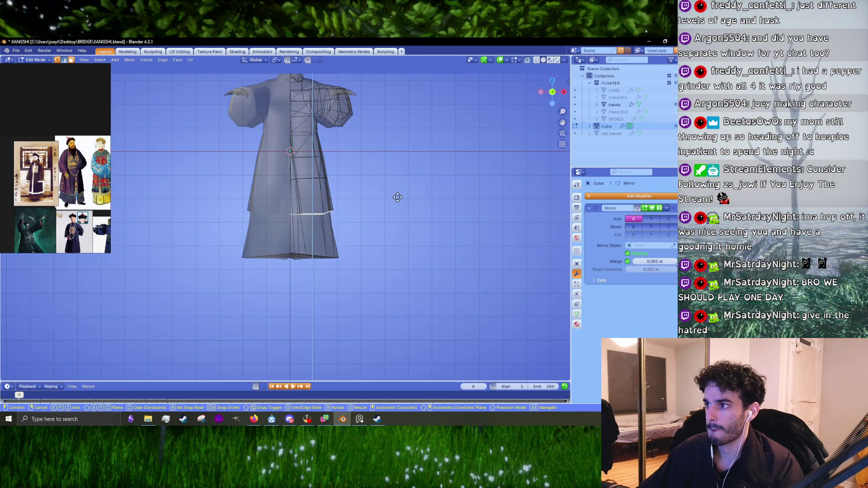
pyautogui.click(397, 197)
# - Reposition two lower robe edge loops vertically along Z
pyautogui.keyDown('shift'); pyautogui.moveTo(367, 170); pyautogui.dragTo(350, 226, button='middle'); pyautogui.keyUp('shift')
pyautogui.moveTo(318, 255)
pyautogui.mouseDown()
pyautogui.moveTo(332, 226)
pyautogui.moveTo(361, 212)
pyautogui.mouseUp()
pyautogui.press('g')
pyautogui.press('z')
pyautogui.click(333, 226)
pyautogui.press('g')
pyautogui.press('z')
pyautogui.click(361, 213)
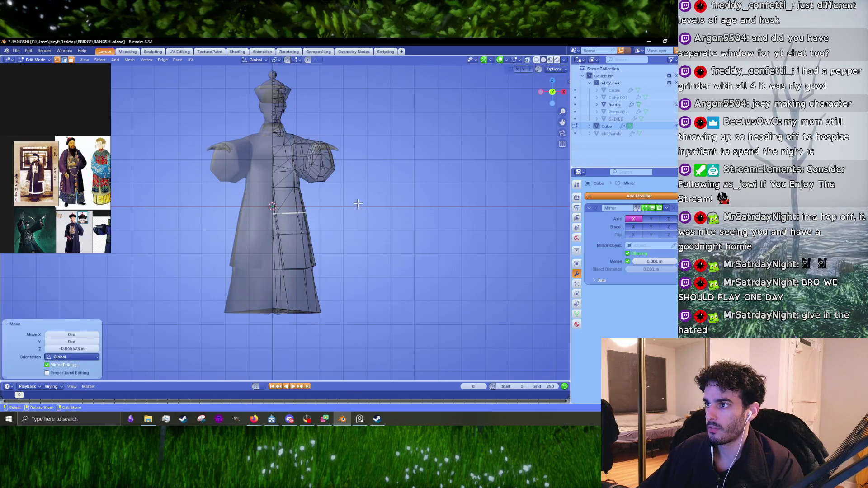
# - Lower the selected mid and lower-right robe faces by 0.1218 m along Z
pyautogui.moveTo(300, 223); pyautogui.dragTo(252, 193)
pyautogui.moveTo(323, 187); pyautogui.dragTo(325, 185)
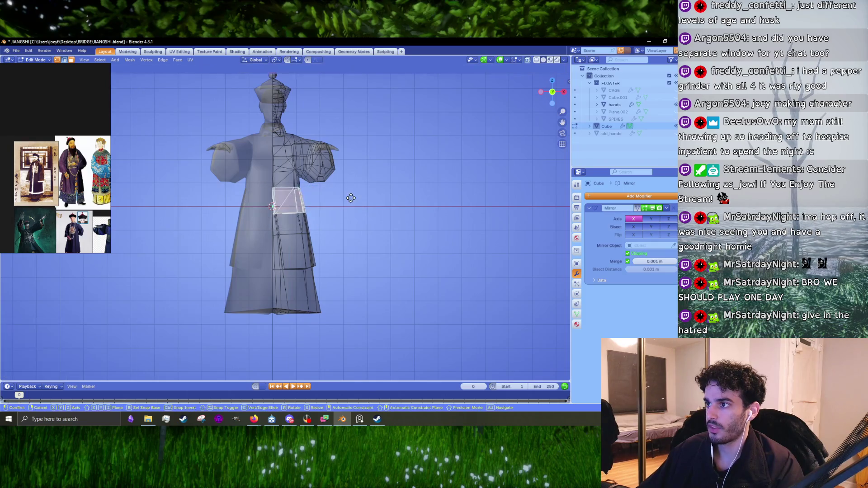
pyautogui.moveTo(363, 279)
pyautogui.mouseDown()
pyautogui.moveTo(289, 334)
pyautogui.moveTo(244, 190)
pyautogui.moveTo(294, 178)
pyautogui.moveTo(328, 198)
pyautogui.mouseUp()
pyautogui.press('g')
pyautogui.press('z')
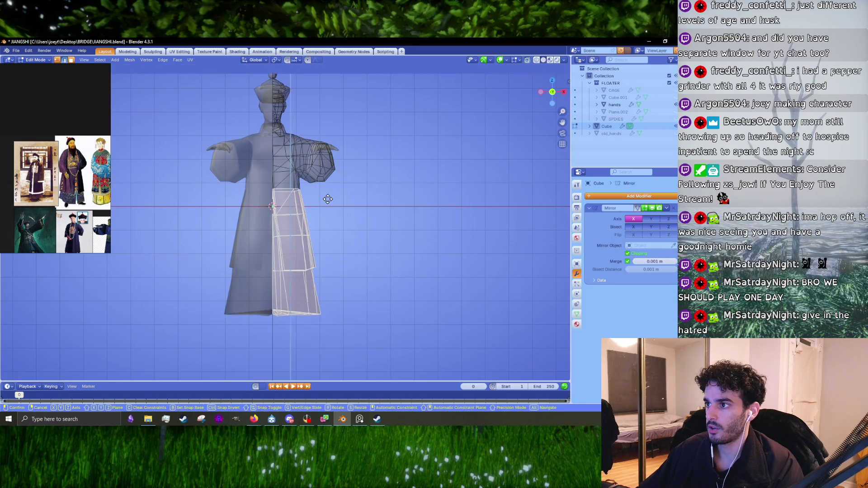
pyautogui.click(327, 201)
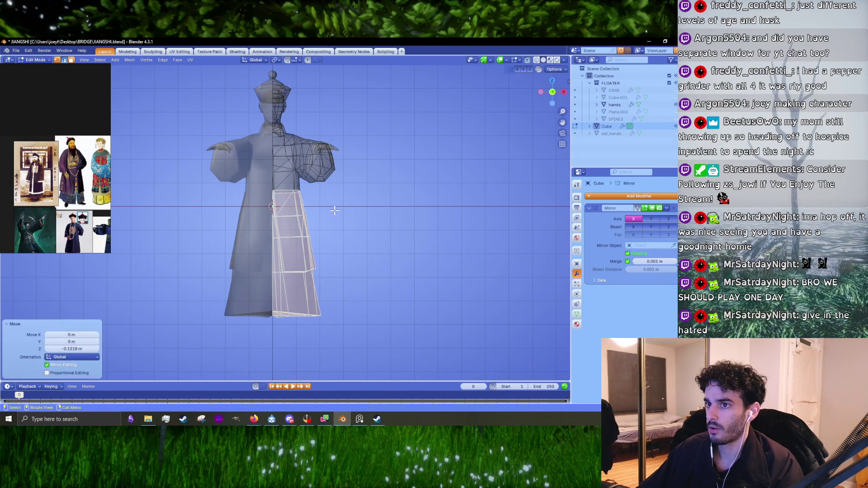
# - Widen an upper robe edge loop slightly along X and reposition a short side edge
pyautogui.scroll(4, 335, 210)
pyautogui.keyDown('alt'); pyautogui.click(372, 145); pyautogui.keyUp('alt')
pyautogui.press('g')
pyautogui.press('x')
pyautogui.click(374, 145)
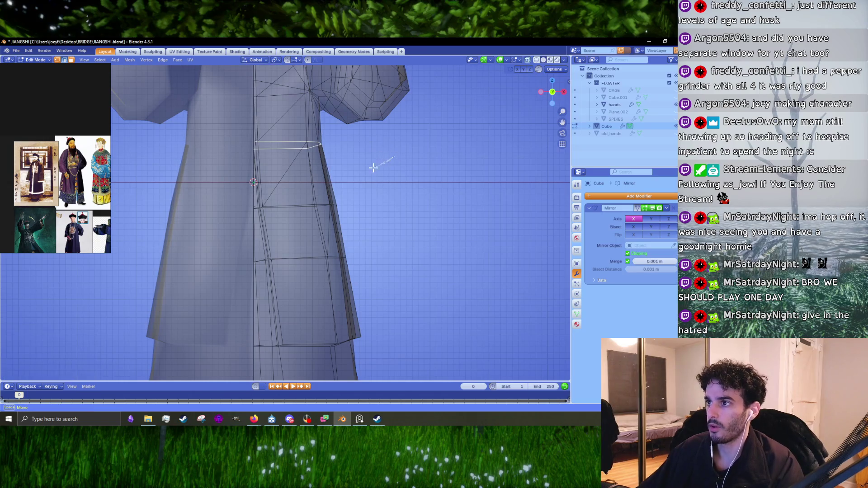
pyautogui.click(316, 145)
pyautogui.press('g')
pyautogui.click(364, 135)
pyautogui.scroll(-3, 333, 202)
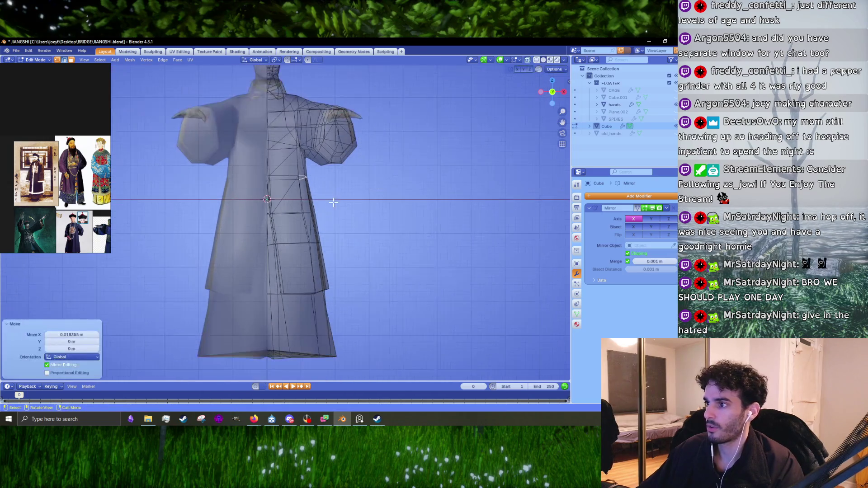
# - Widen another robe edge loop along X and shift adjacent side edges
pyautogui.click(290, 212)
pyautogui.press('g')
pyautogui.press('x')
pyautogui.click(289, 249)
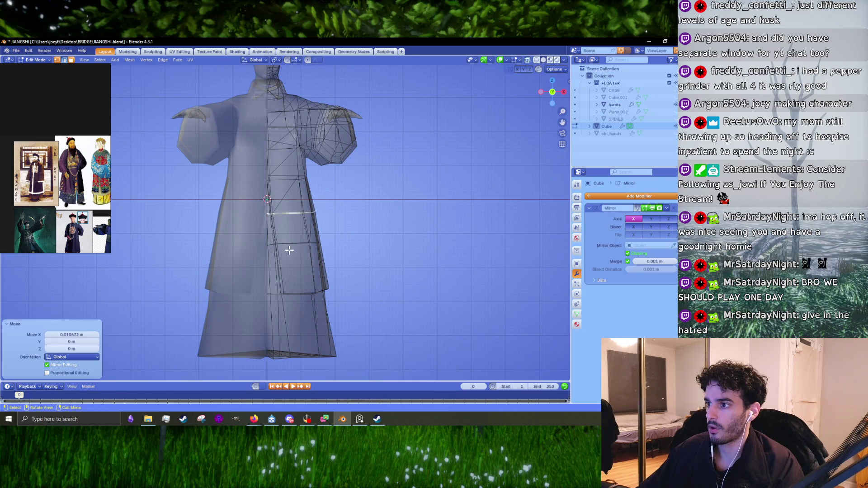
pyautogui.click(276, 250)
pyautogui.press('g')
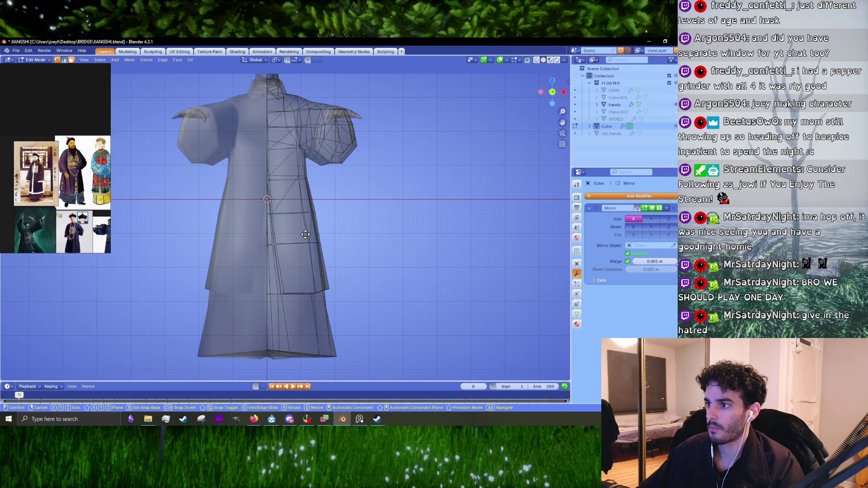
pyautogui.click(306, 234)
# - Flatten the robe's bottom loop to 0.618 along Z and lower it to form the hem tier
pyautogui.moveTo(423, 379); pyautogui.dragTo(238, 333)
pyautogui.keyDown('ctrl'); pyautogui.scroll(-3, 316, 325); pyautogui.keyUp('ctrl')
pyautogui.press('s')
pyautogui.press('z')
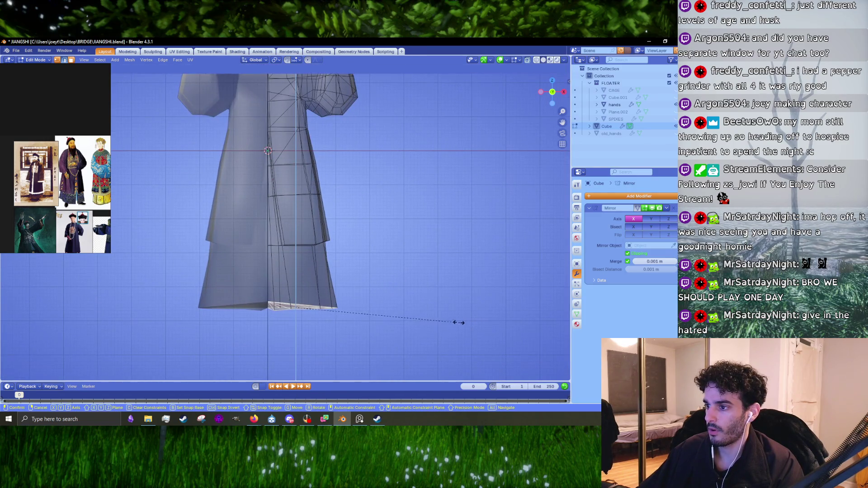
pyautogui.click(404, 309)
pyautogui.press('g')
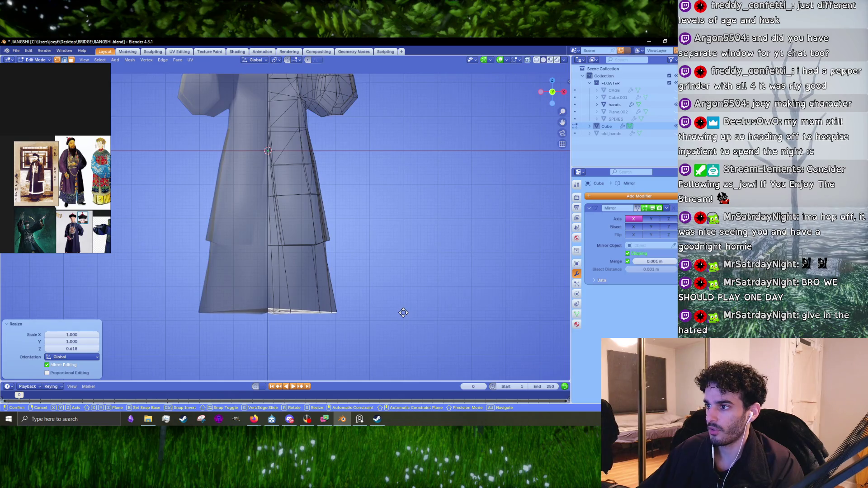
pyautogui.press('z')
pyautogui.click(402, 234)
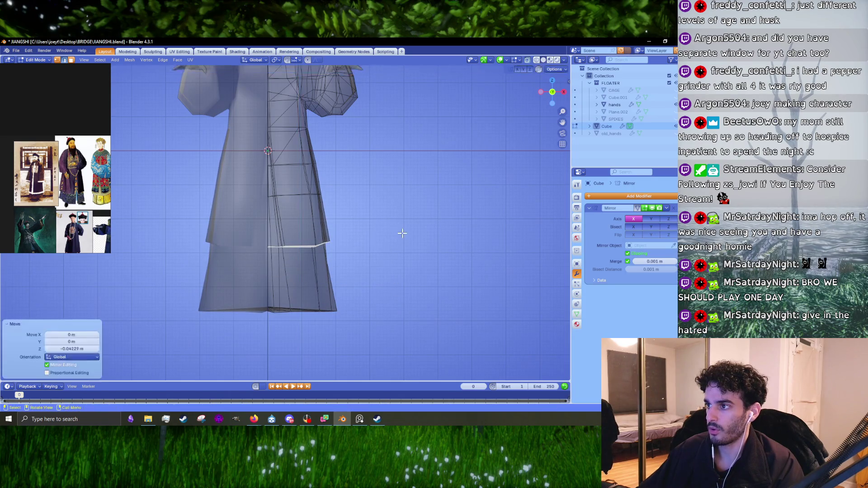
# - Return to Object Mode, orbit into perspective, and deselect the figure
pyautogui.press('Tab')
pyautogui.scroll(-5, 400, 235)
pyautogui.moveTo(400, 235)
pyautogui.mouseDown(button='middle')
pyautogui.moveTo(327, 252)
pyautogui.moveTo(255, 245)
pyautogui.moveTo(381, 247)
pyautogui.moveTo(364, 243)
pyautogui.moveTo(402, 254)
pyautogui.mouseUp(button='middle')
pyautogui.click(381, 243)
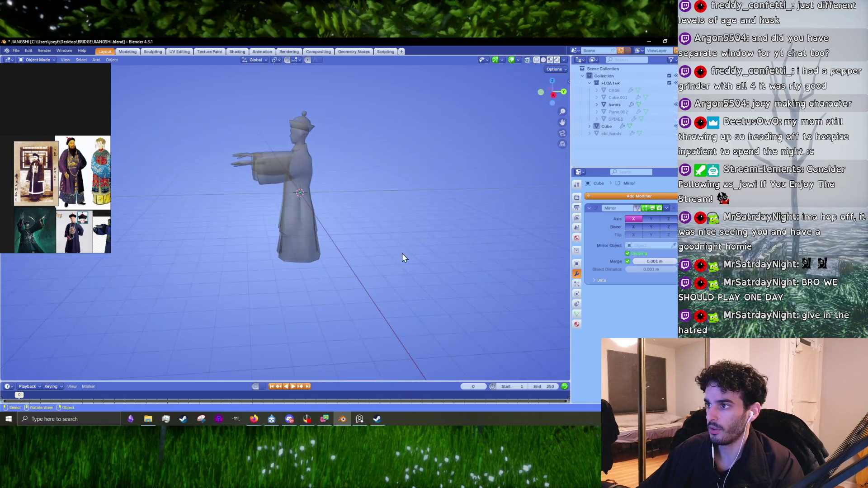
# - Select the entire figure, raise it higher, then deselect
pyautogui.press('a')
pyautogui.press('g')
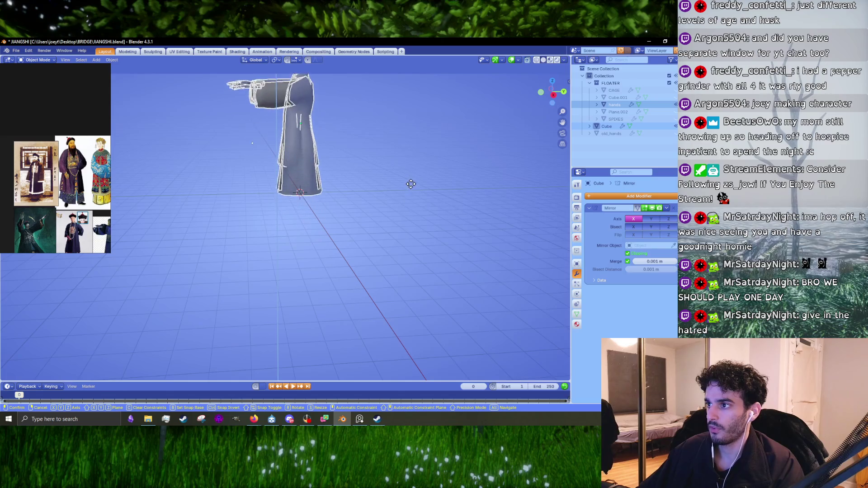
pyautogui.click(411, 183)
pyautogui.moveTo(410, 187)
pyautogui.mouseDown(button='middle')
pyautogui.moveTo(294, 247)
pyautogui.moveTo(418, 232)
pyautogui.mouseUp(button='middle')
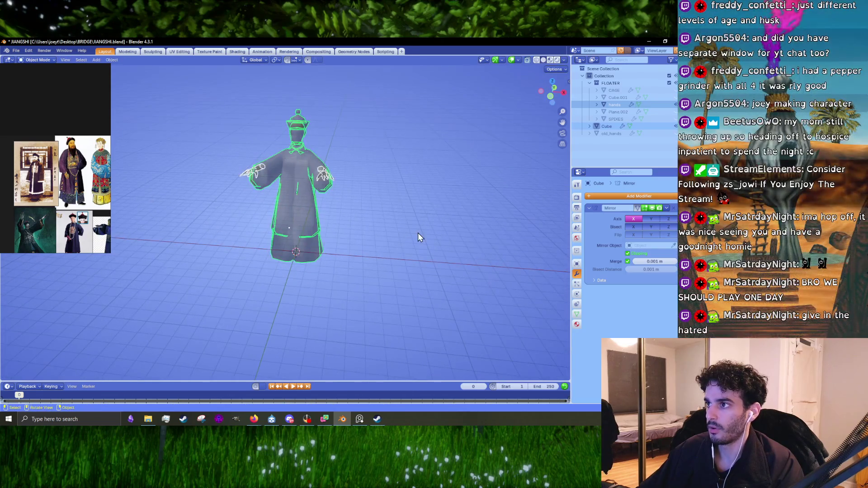
pyautogui.click(418, 233)
# - Toggle X-ray, inspect the robe from the side, then switch to Firefox
pyautogui.click(527, 61)
pyautogui.moveTo(368, 192)
pyautogui.mouseDown(button='middle')
pyautogui.moveTo(373, 216)
pyautogui.moveTo(327, 213)
pyautogui.moveTo(411, 211)
pyautogui.moveTo(288, 213)
pyautogui.moveTo(315, 221)
pyautogui.mouseUp(button='middle')
pyautogui.scroll(5, 327, 213)
pyautogui.click(280, 215)
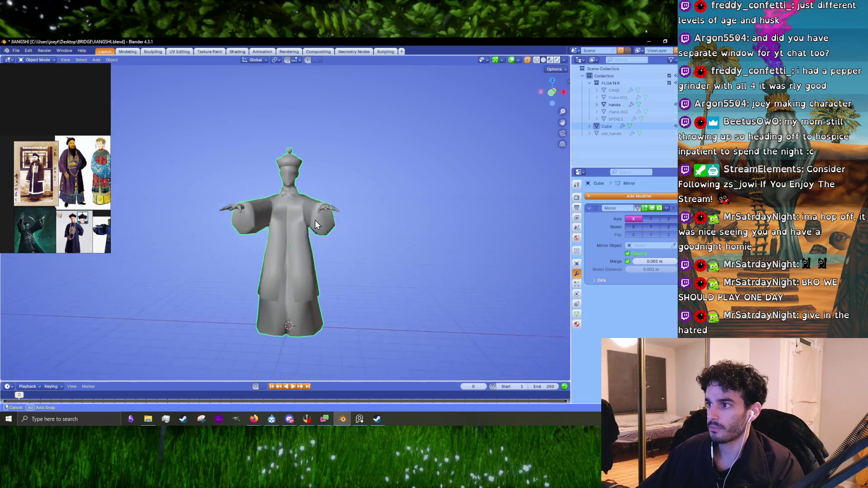
pyautogui.scroll(2, 315, 229)
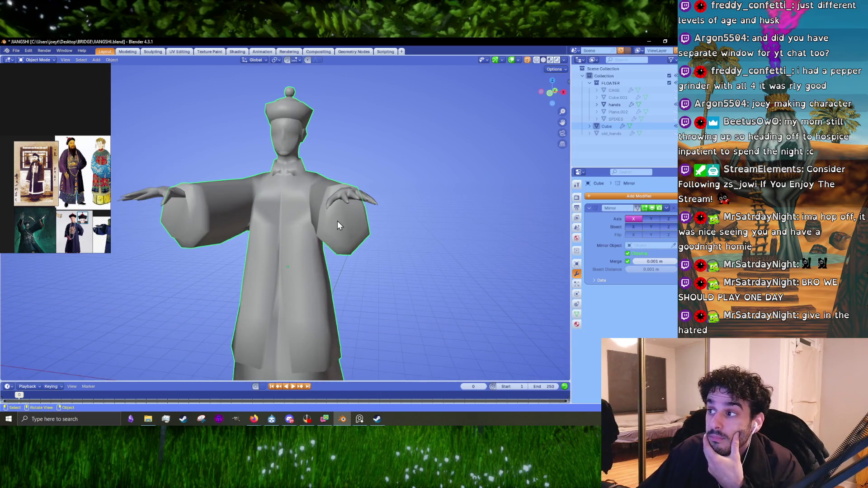
pyautogui.scroll(-3, 330, 222)
pyautogui.moveTo(319, 224)
pyautogui.mouseDown(button='middle')
pyautogui.moveTo(424, 243)
pyautogui.moveTo(299, 228)
pyautogui.moveTo(256, 248)
pyautogui.moveTo(273, 202)
pyautogui.moveTo(229, 174)
pyautogui.moveTo(229, 165)
pyautogui.moveTo(226, 203)
pyautogui.moveTo(202, 266)
pyautogui.moveTo(154, 272)
pyautogui.moveTo(235, 246)
pyautogui.mouseUp(button='middle')
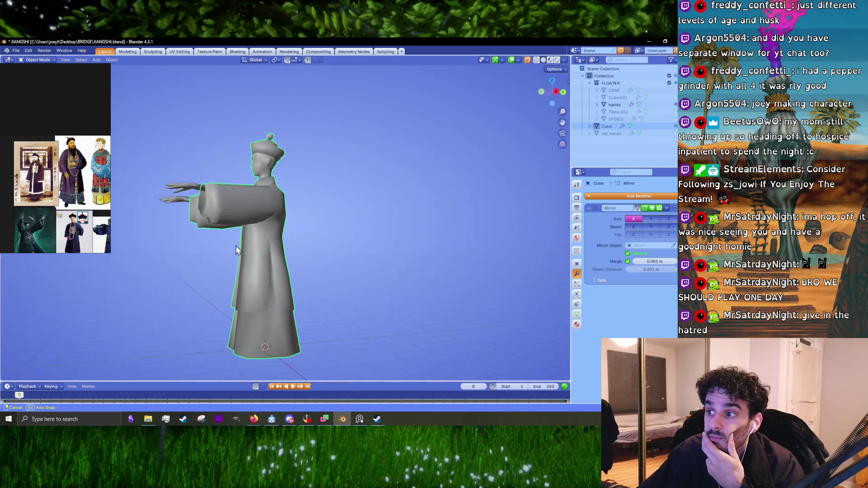
pyautogui.press('Tab')
pyautogui.press('Tab')
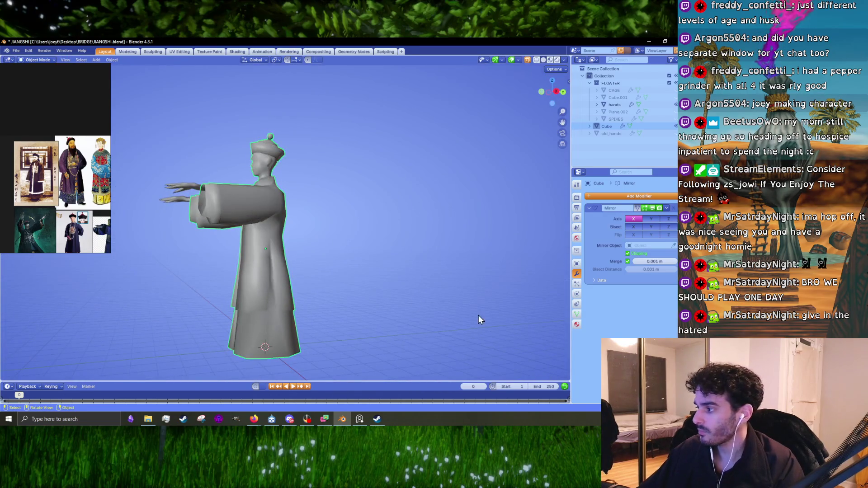
pyautogui.hotkey('alt', 'Tab')
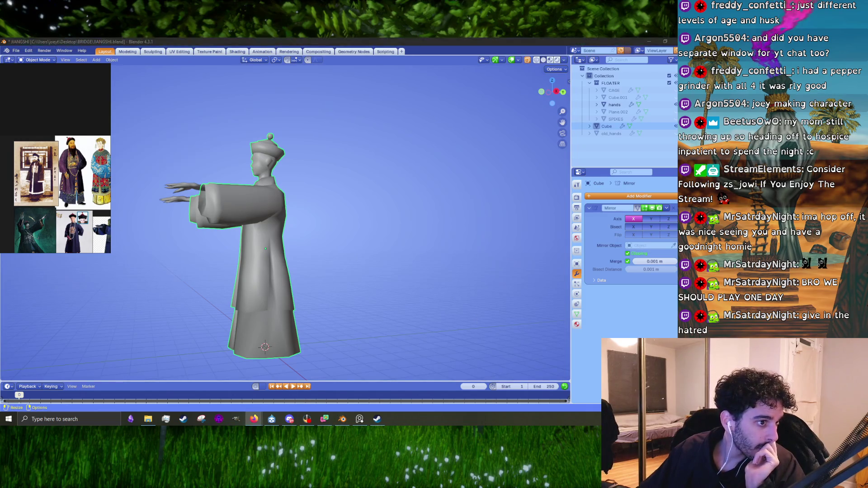